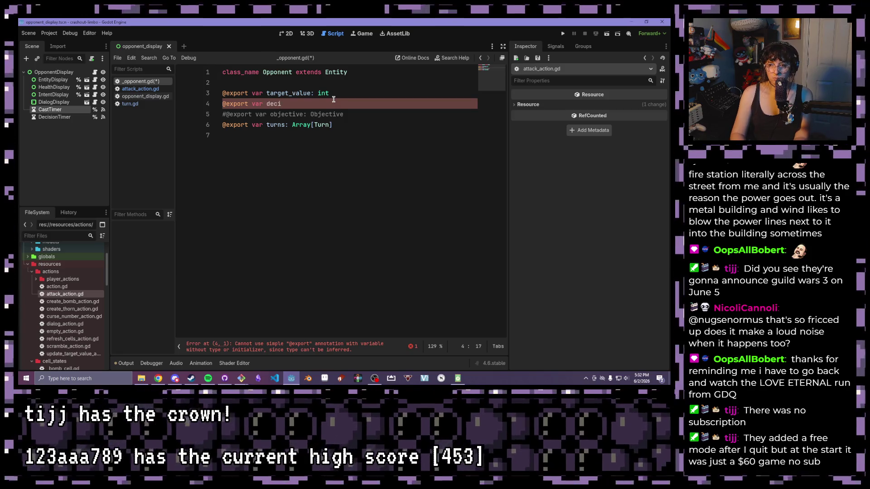
type("sion_")
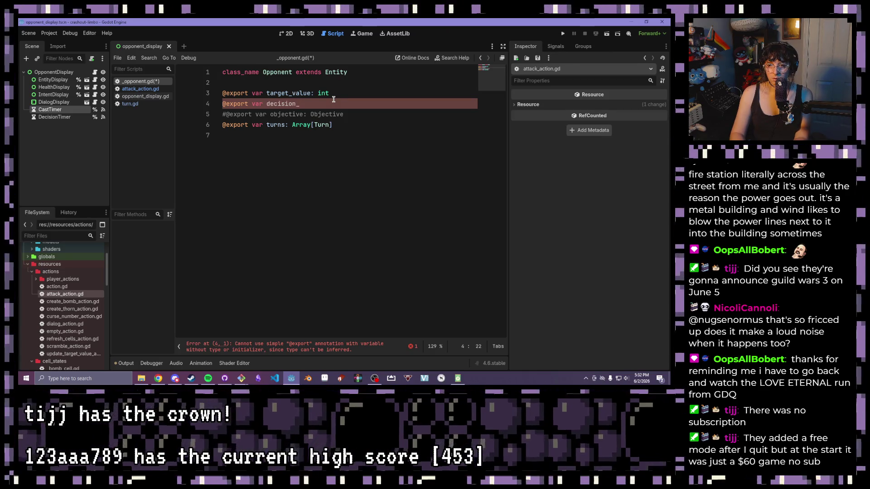
type("time: int")
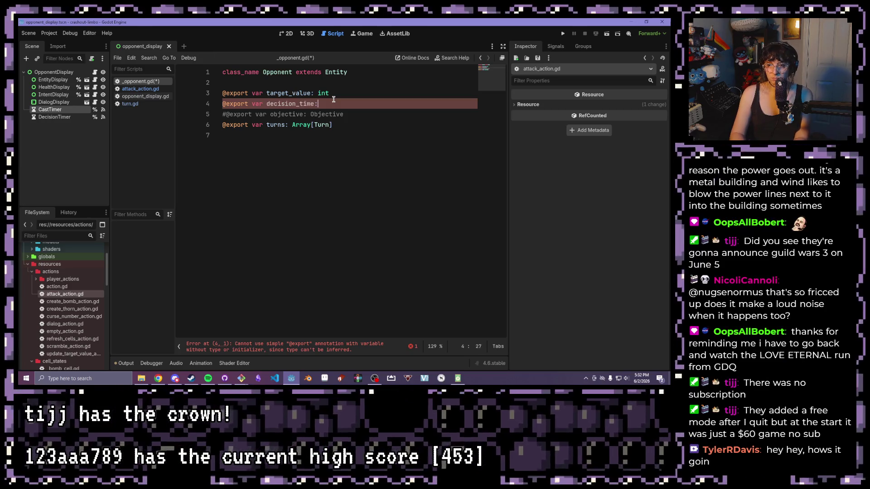
key("Escape")
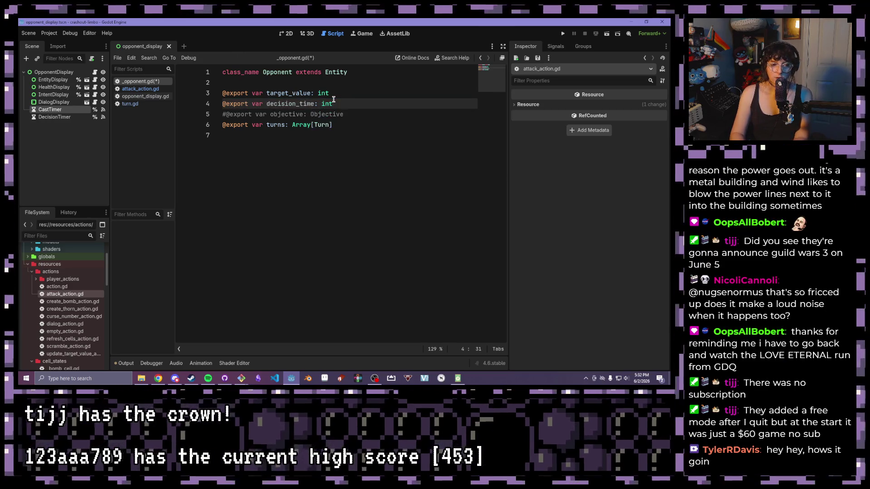
key("Return")
type("@")
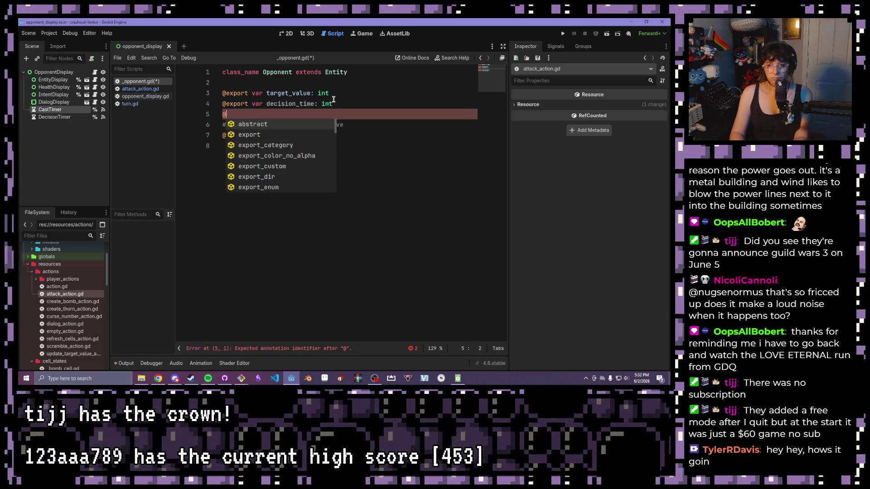
key("BackSpace")
key("BackSpace")
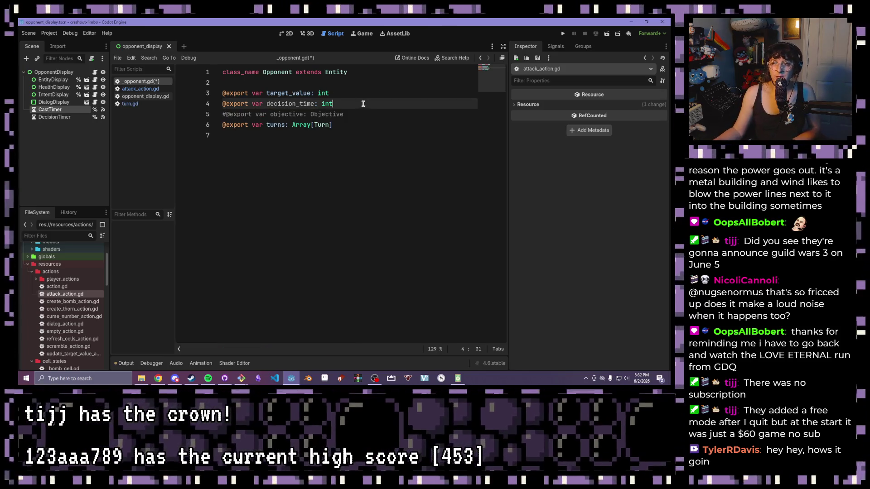
Save _opponent.gd and switch to the opponent_display.gd script.
left_click_drag(333, 104, 266, 107)
key("shift+Home")
key("ctrl+s")
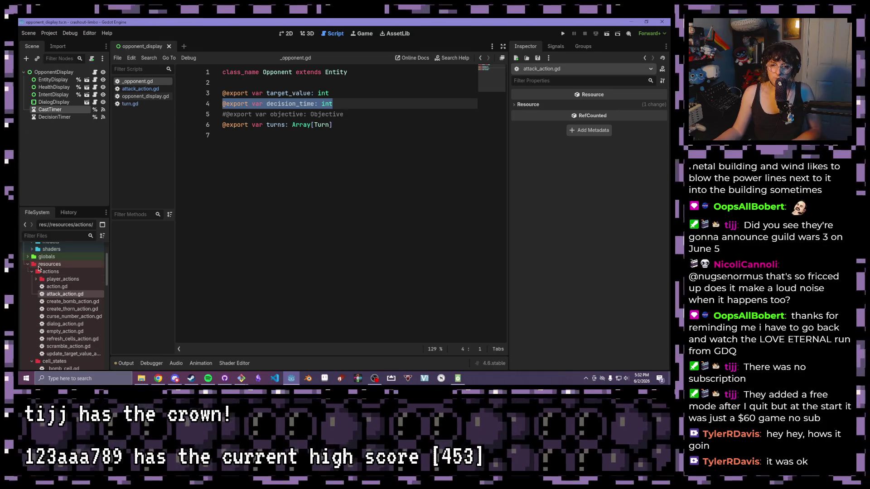
left_click(145, 97)
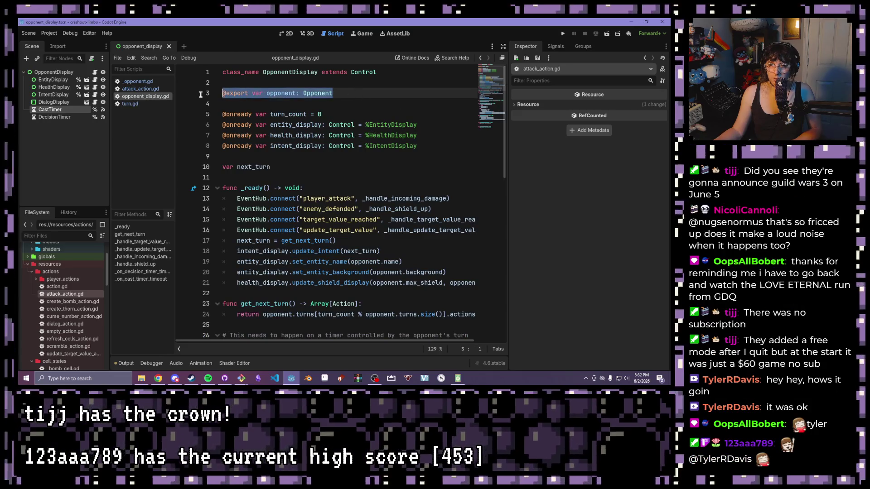
Add onready references for the CastTimer and DecisionTimer nodes to opponent_display.gd.
left_click_drag(333, 93, 201, 94)
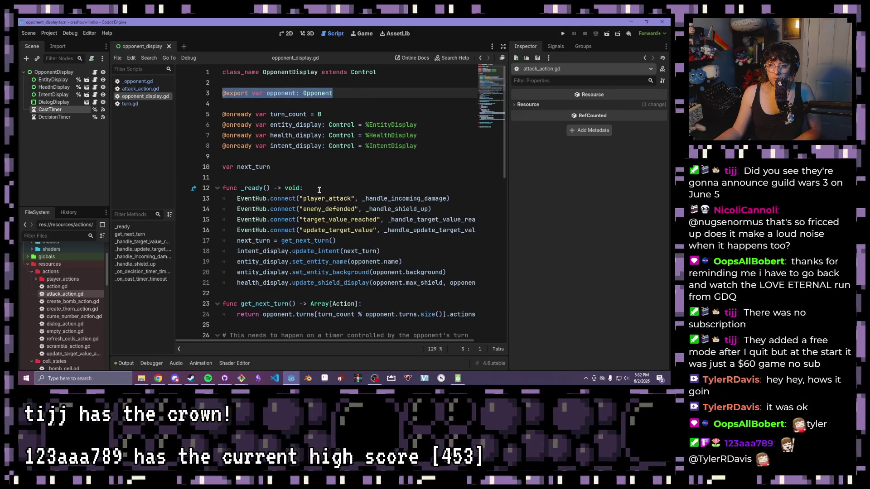
left_click(319, 188)
scroll(319, 188, "down", 1)
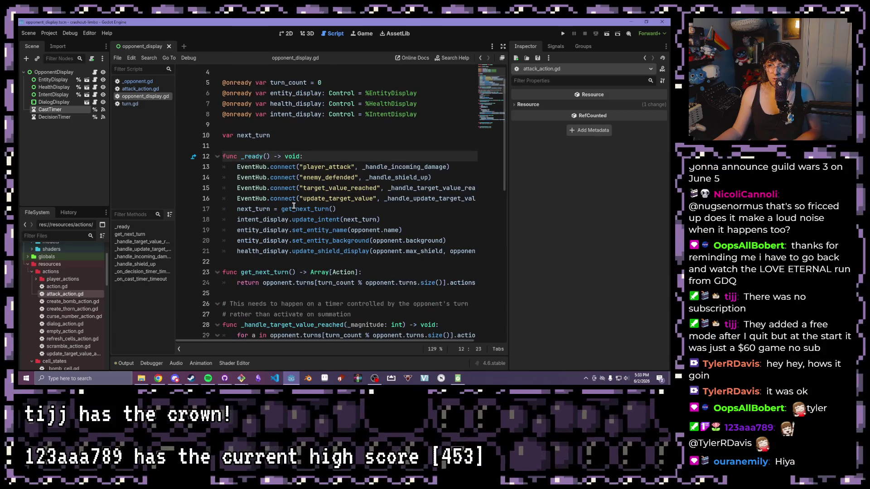
left_click(358, 198)
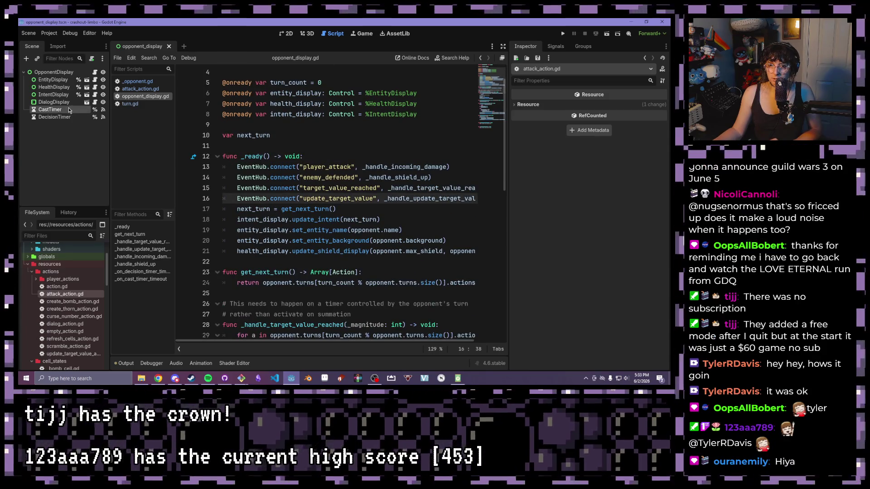
scroll(99, 120, "up", 1)
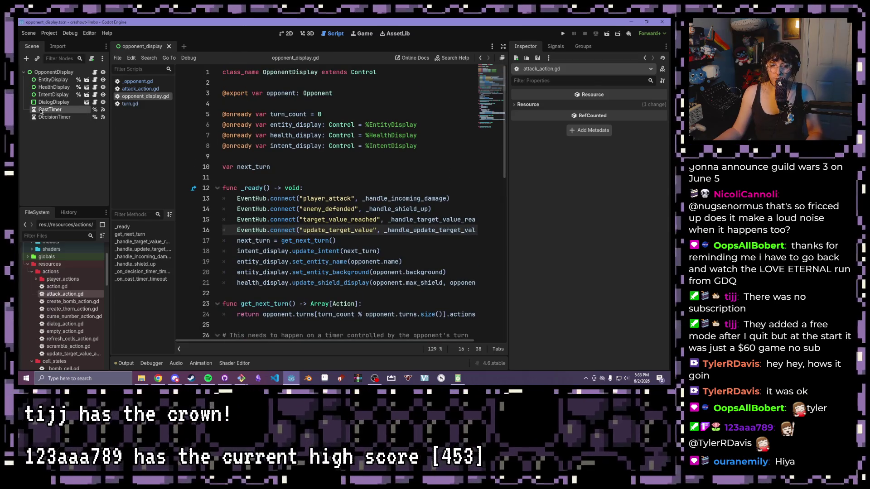
left_click(49, 117, "shift")
left_click_drag(50, 117, 245, 156)
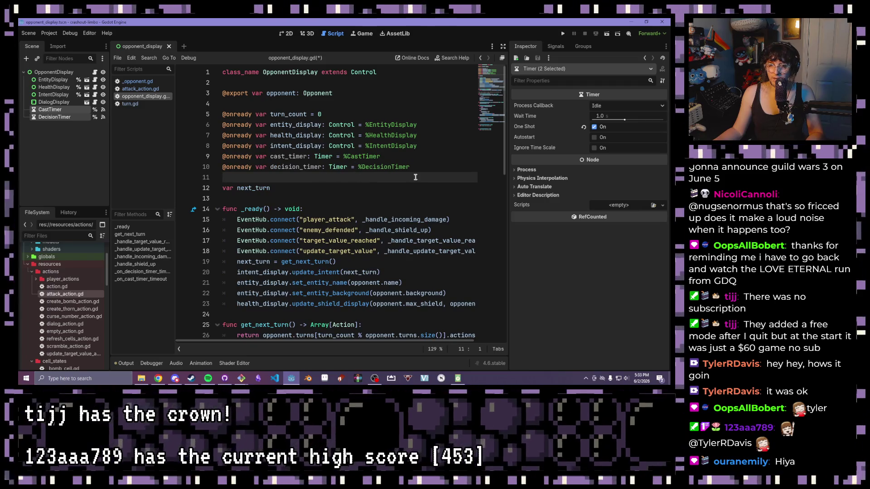
scroll(357, 162, "down", 3)
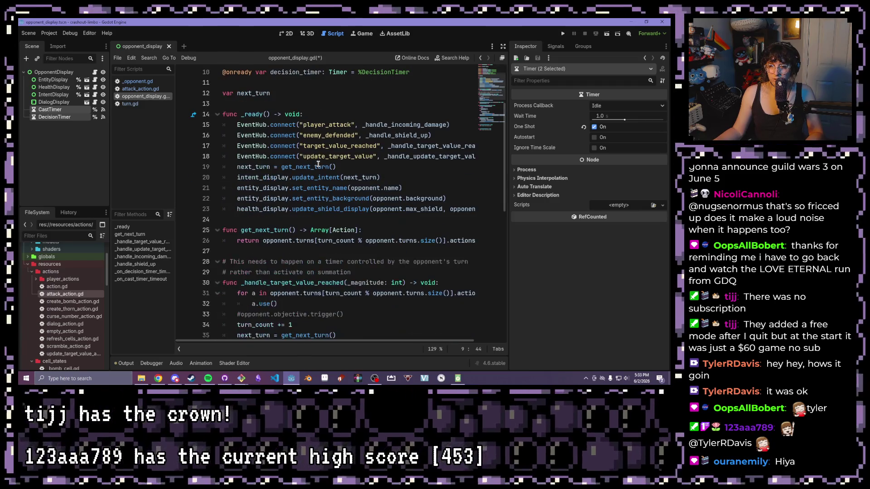
left_click(358, 162)
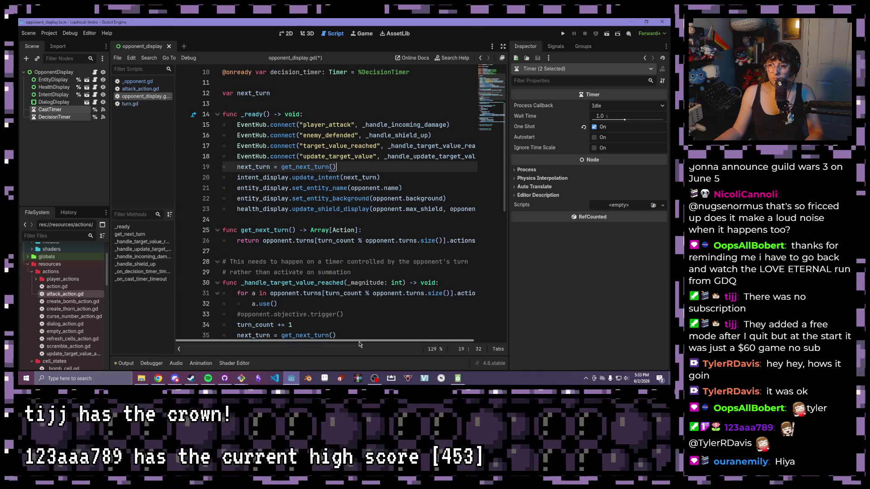
left_click_drag(450, 340, 478, 337)
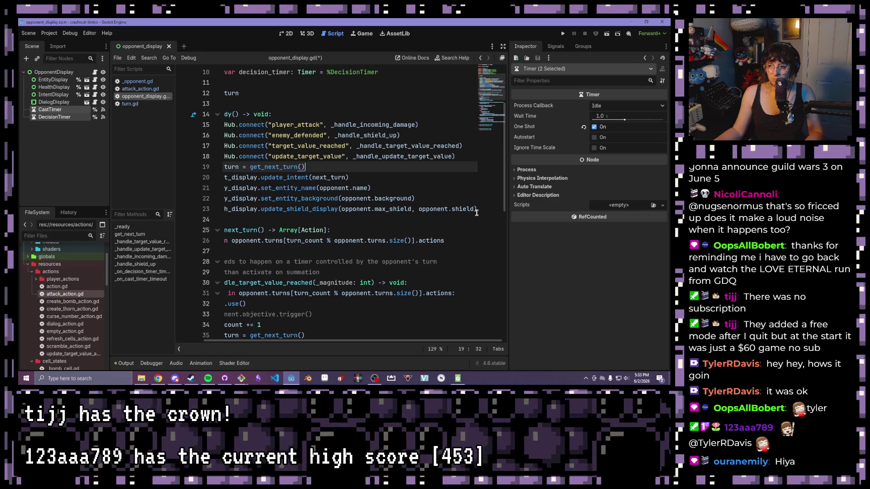
In _ready, set decision_timer.wait_time to opponent.decision_time.
left_click(476, 210)
key("Return")
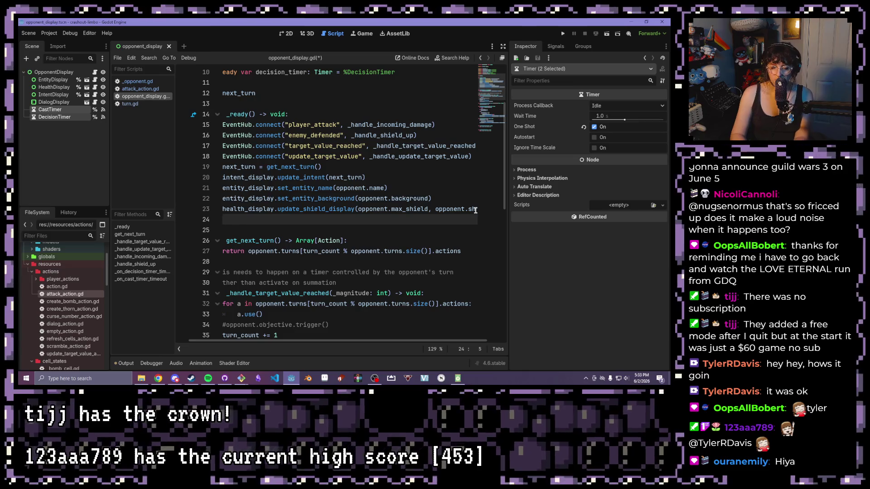
type("de")
key("Return")
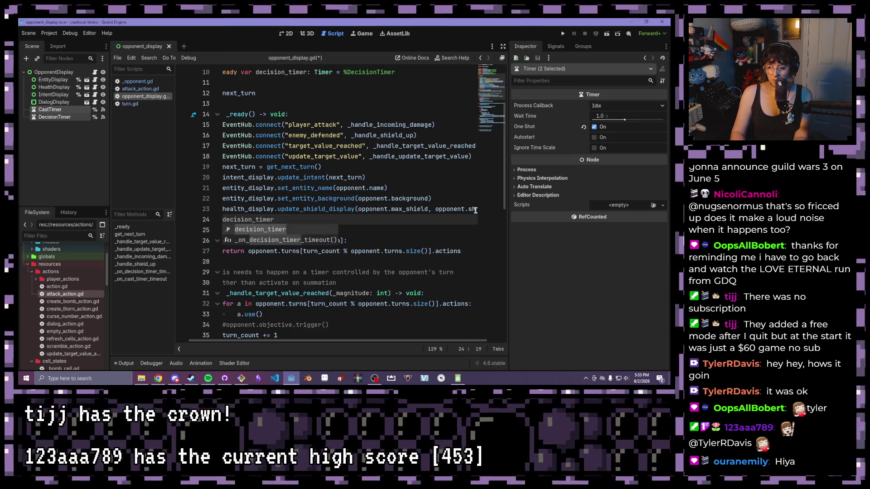
type(".wa")
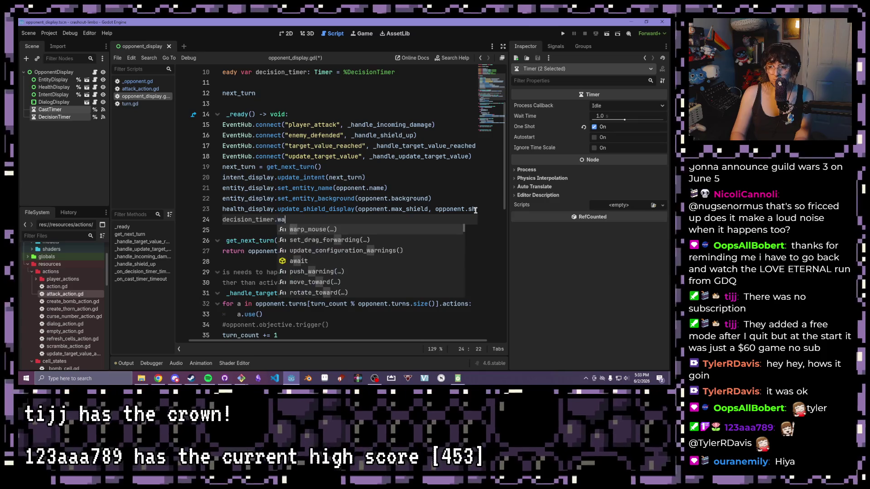
key("Return")
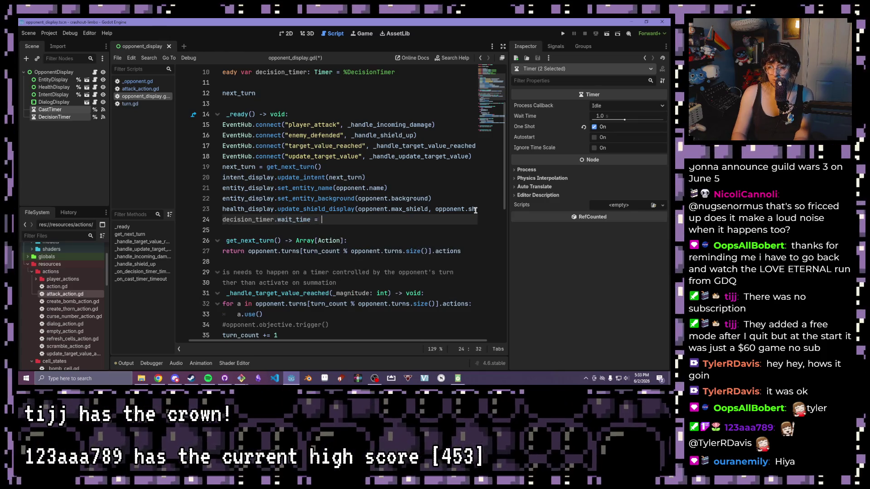
type("o")
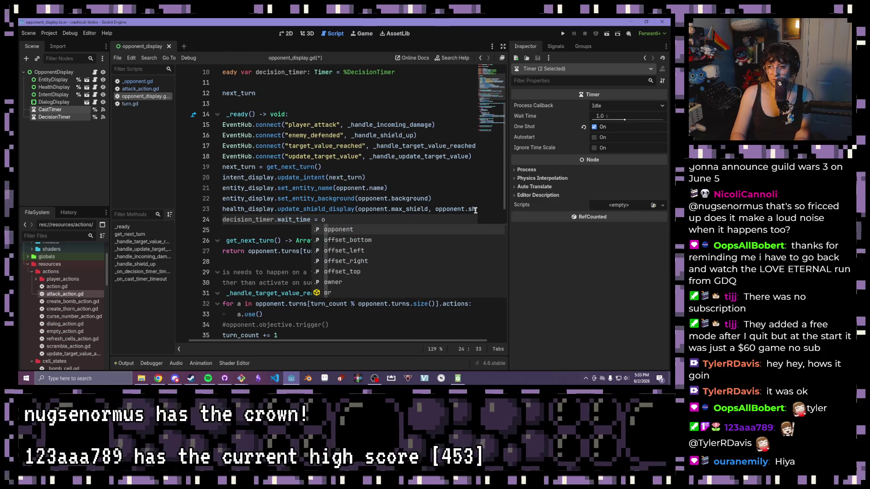
key("Return")
type(".")
key("Return")
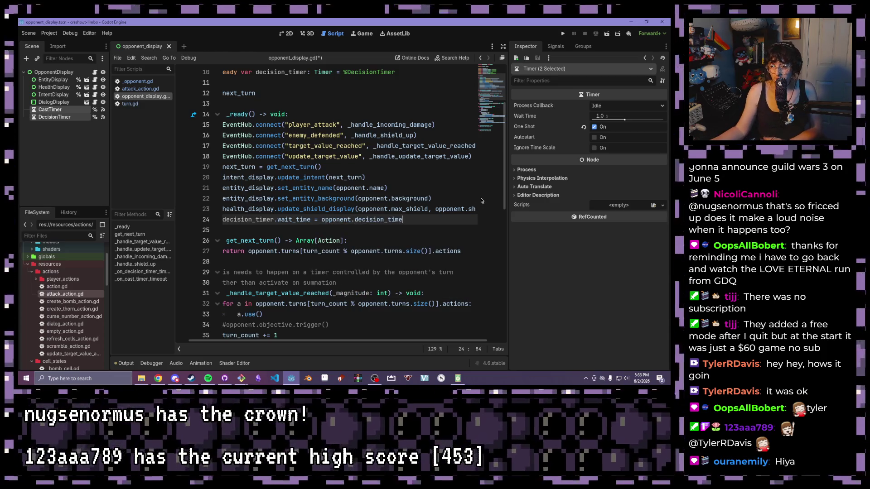
Add decision_timer.start() at the end of _ready and save the script.
key("Return")
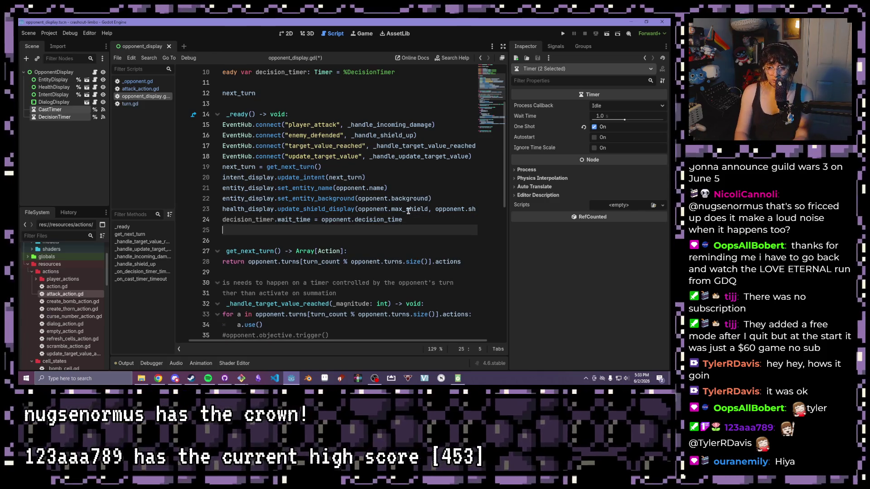
type("decisi")
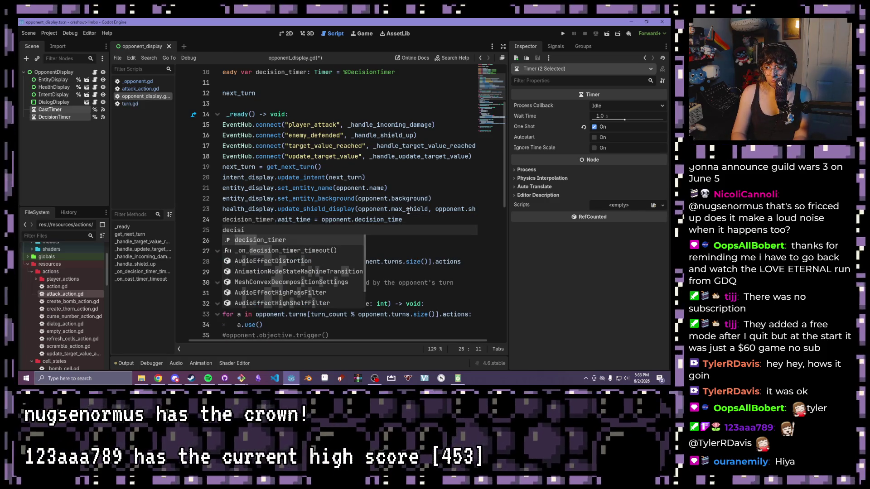
key("Return")
type(".start(")
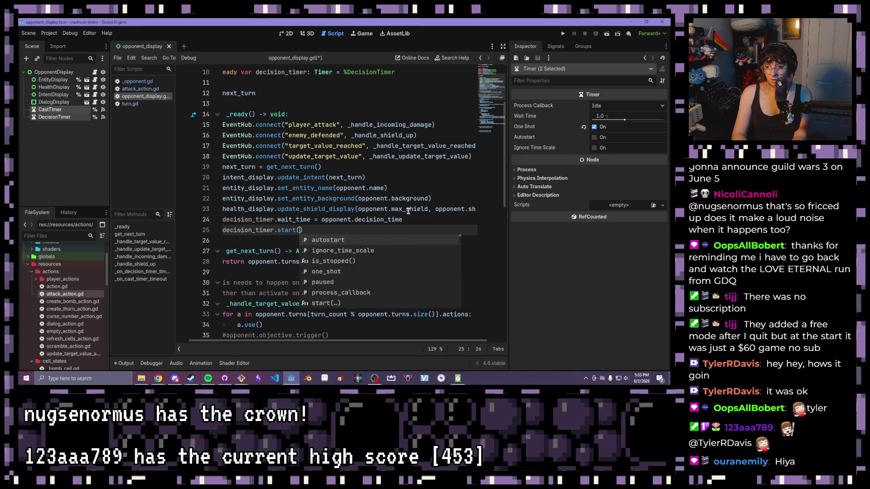
type(")")
key("ctrl+s")
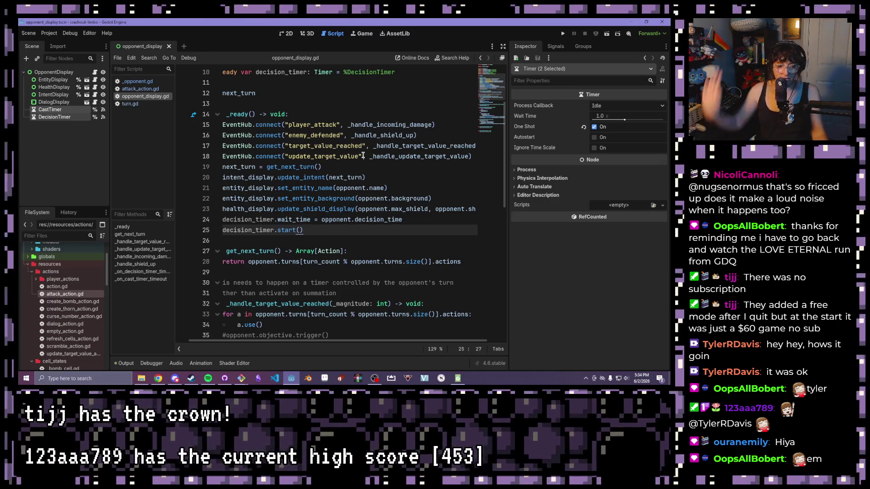
Delete the blank line above _on_cast_timer_timeout, below the _on_decision_timer_timeout pass stub.
scroll(362, 252, "down", 1)
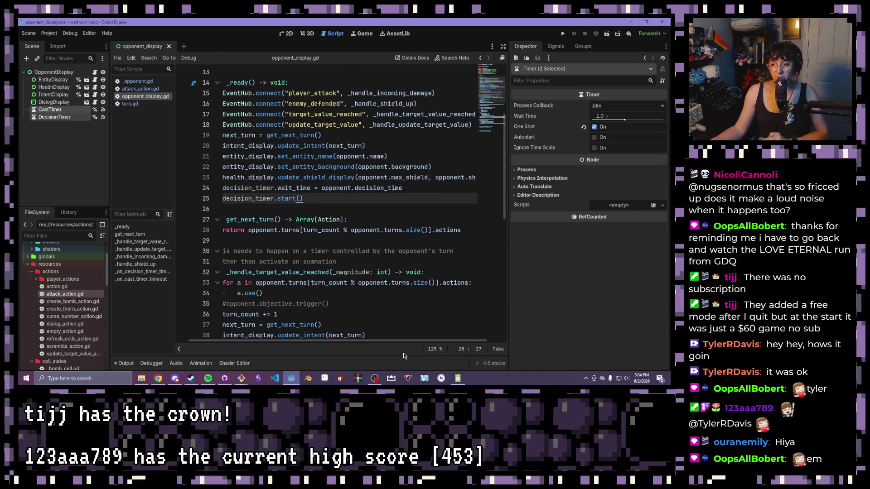
scroll(342, 325, "up", 2)
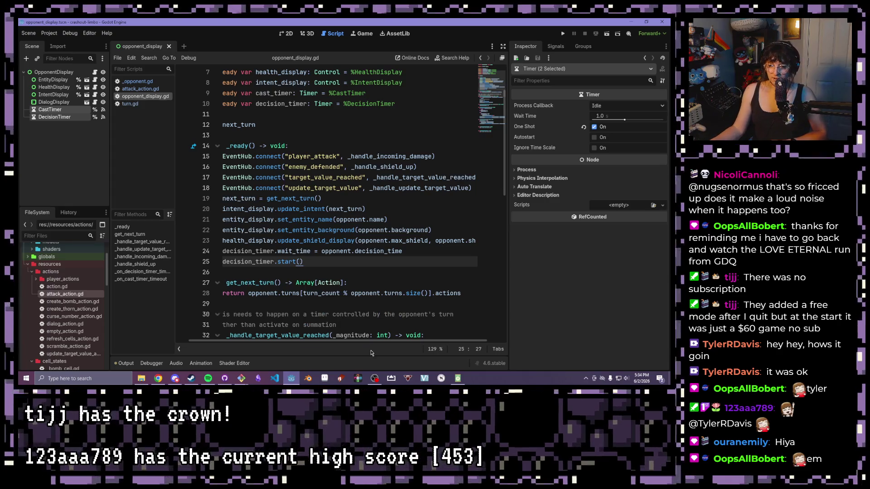
left_click_drag(373, 341, 358, 341)
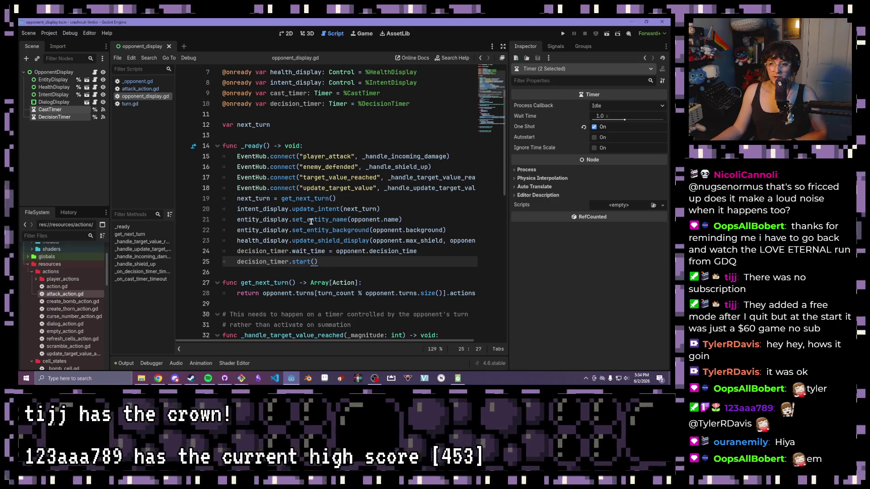
scroll(345, 234, "down", 3)
scroll(345, 234, "down", 9)
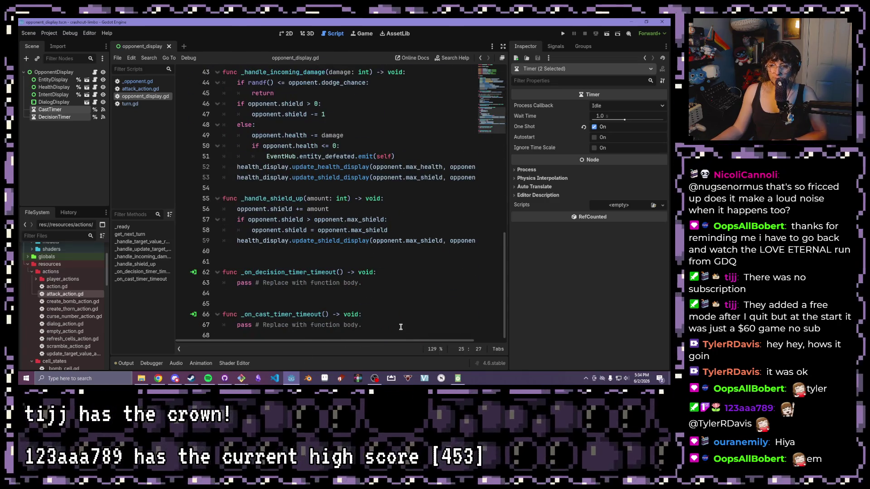
left_click(224, 314)
key("BackSpace")
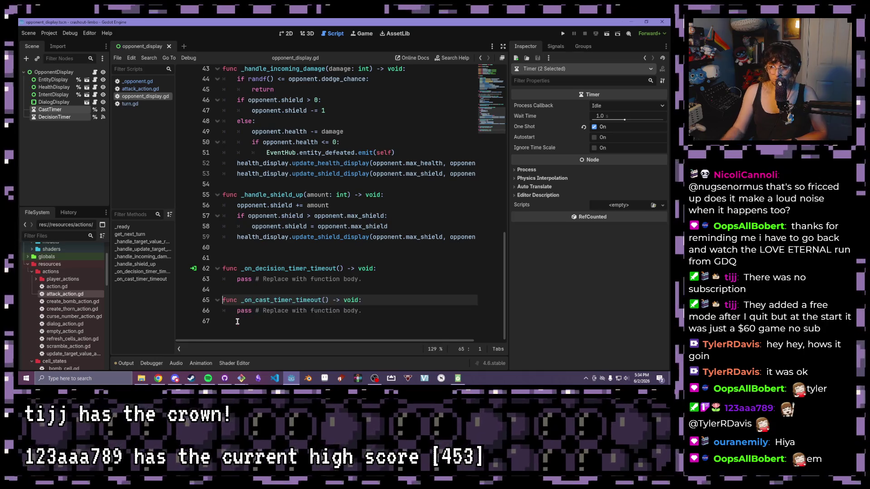
left_click_drag(367, 279, 231, 283)
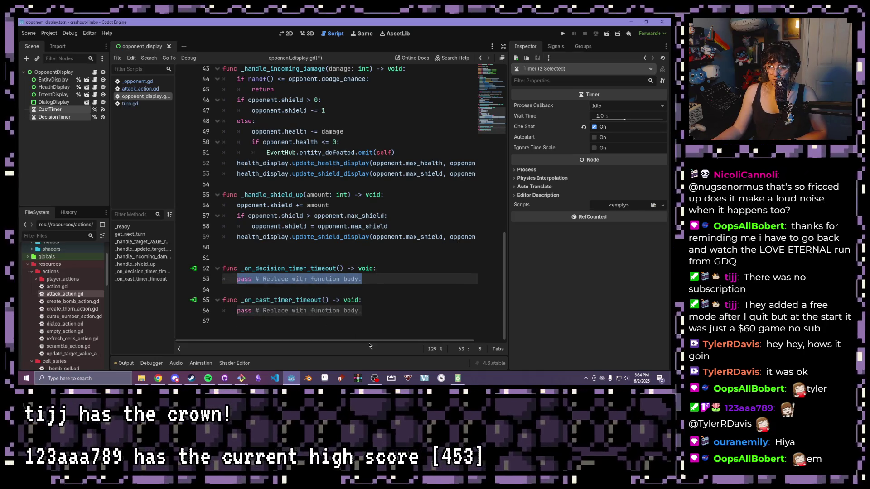
scroll(302, 309, "up", 10)
scroll(302, 310, "up", 4)
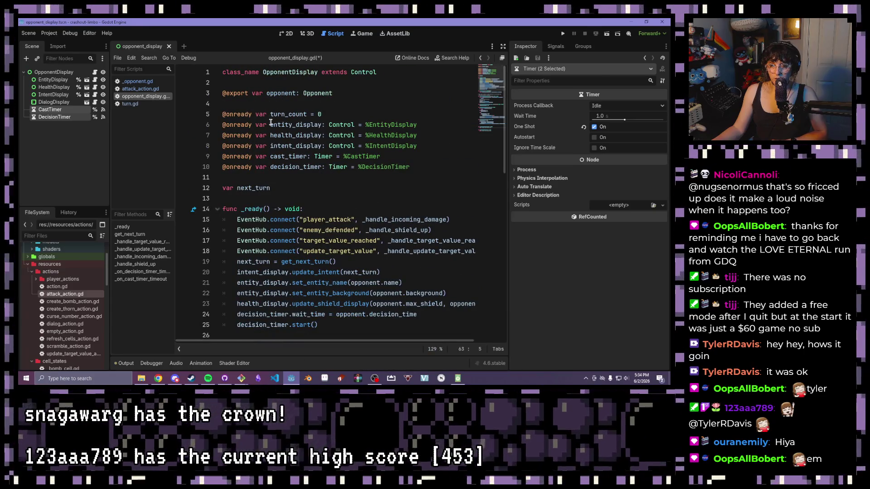
Open _opponent.gd and look over the decision_time, commented objective and turns export lines.
left_click(137, 81)
mouse_move(335, 125)
left_mouse_down()
mouse_move(253, 115)
mouse_move(213, 127)
left_mouse_up()
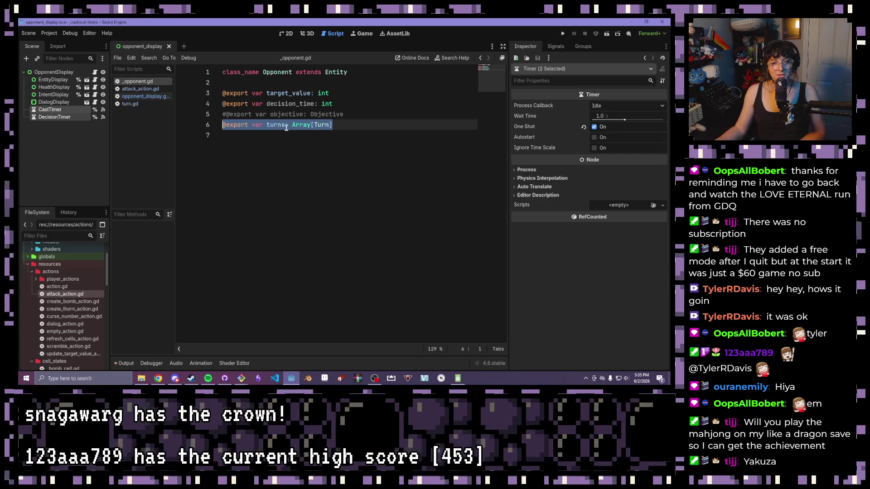
left_click(269, 111)
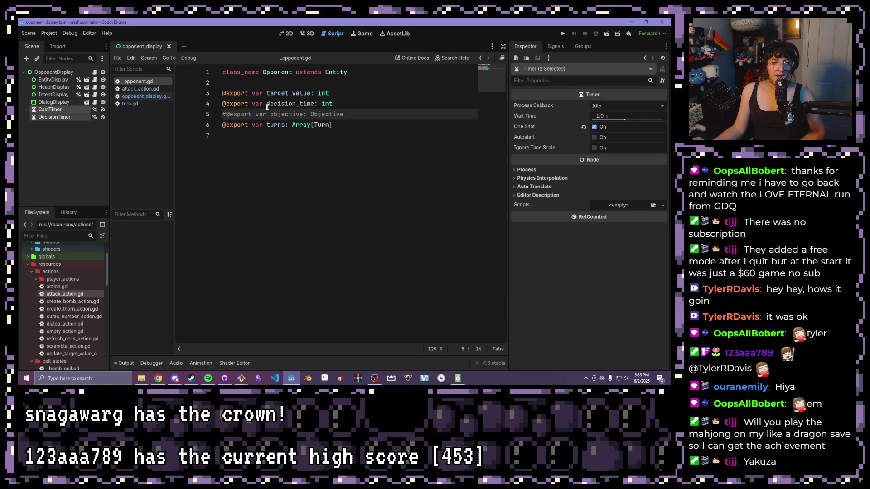
left_click(332, 105)
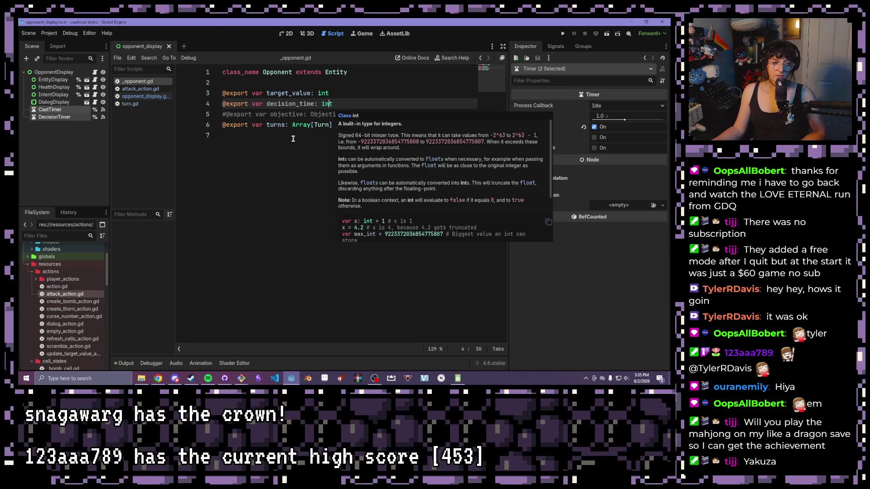
left_click(391, 137)
left_click(390, 121)
left_click(389, 139)
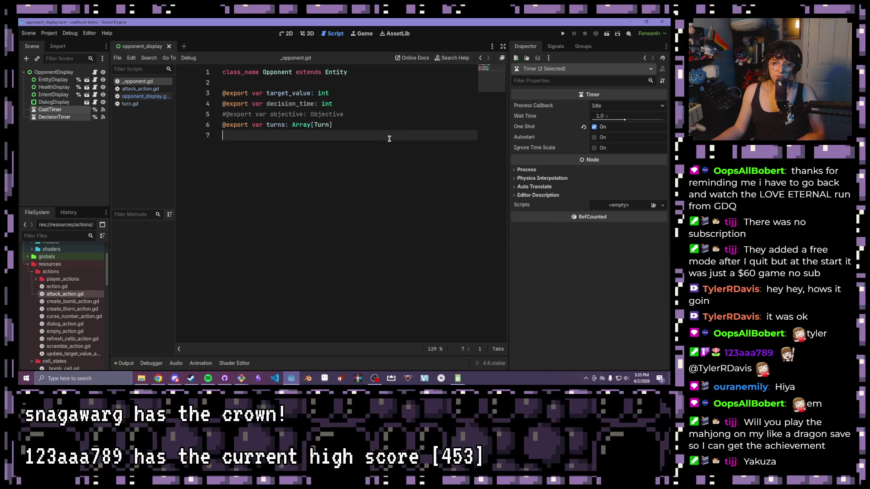
left_click(390, 125)
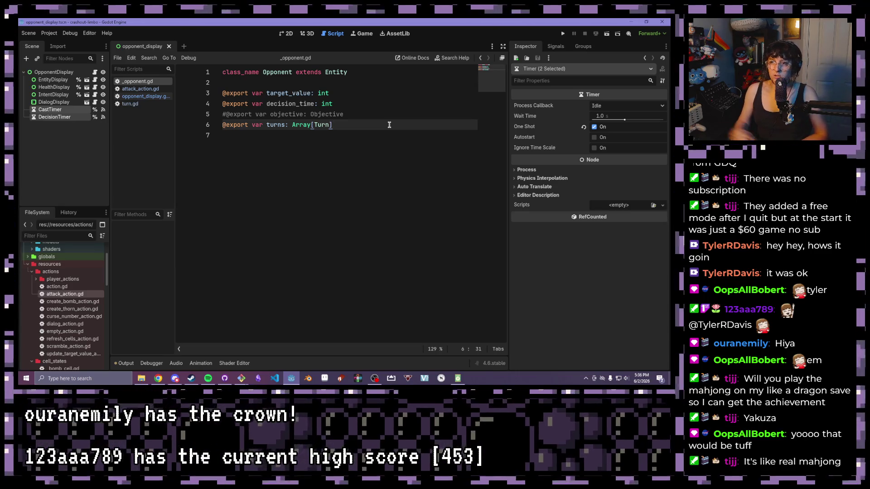
left_click_drag(367, 114, 220, 116)
key("BackSpace")
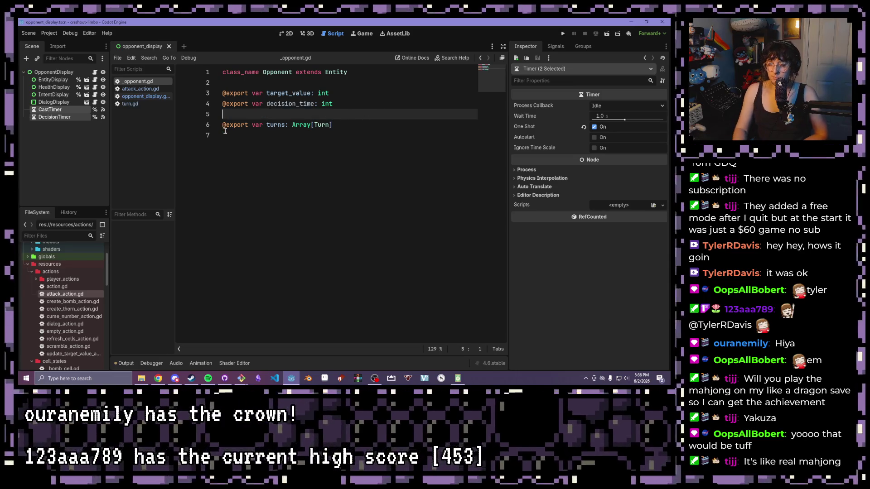
key("BackSpace")
left_click(321, 121)
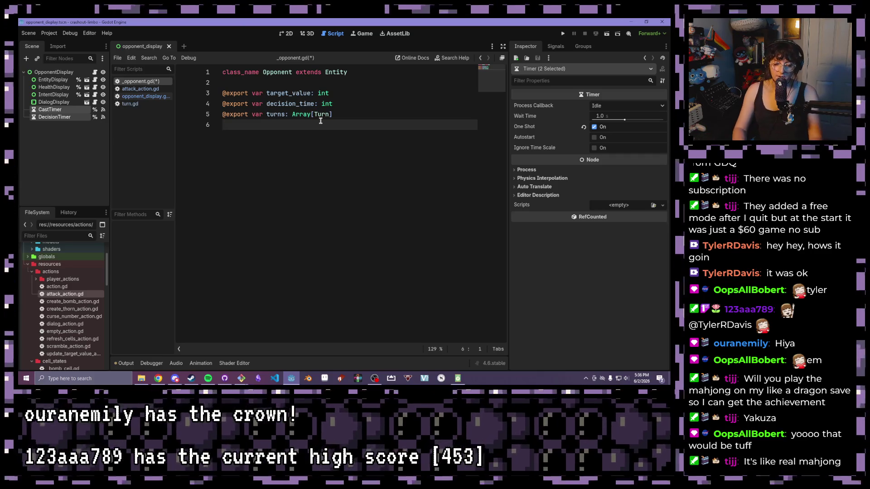
type("@expo")
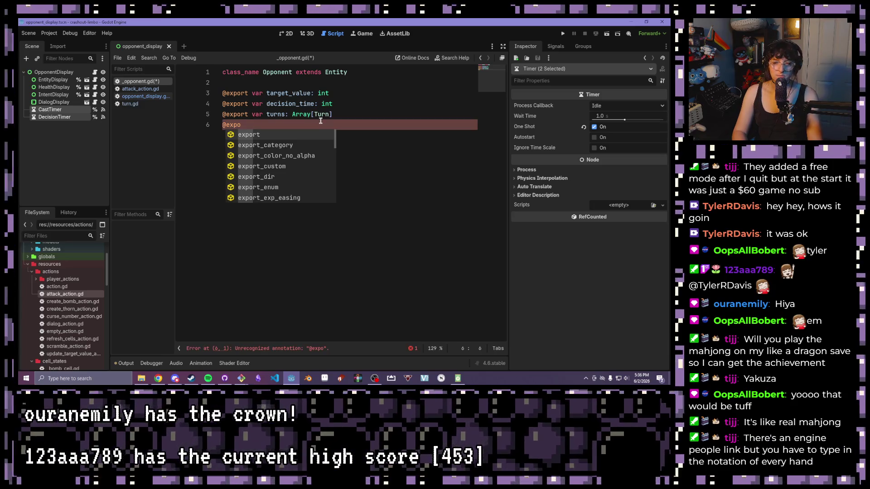
type("rt var")
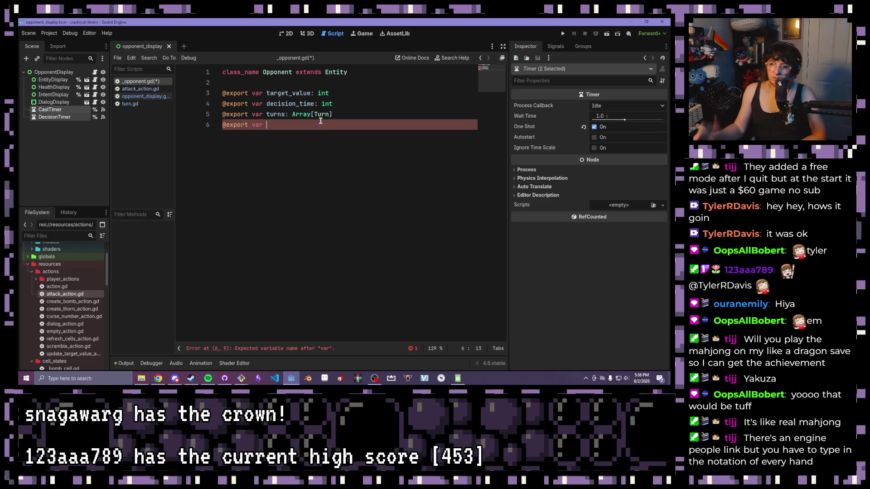
key("Up")
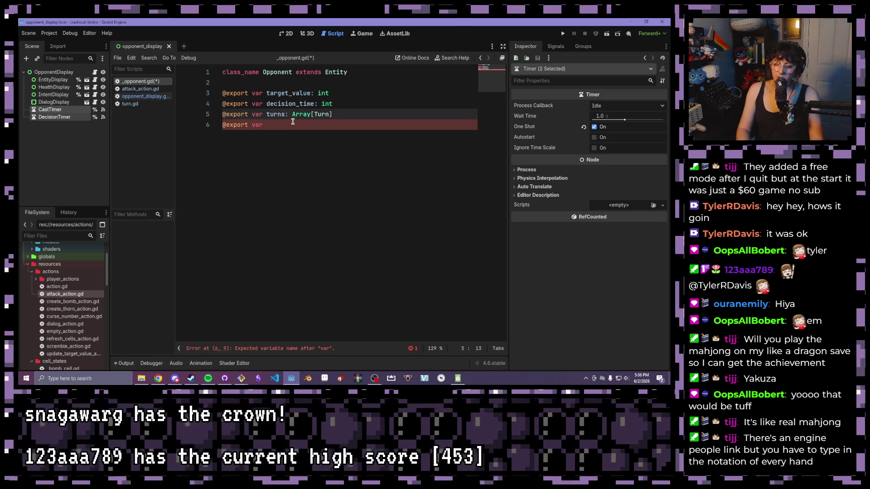
type("auxi")
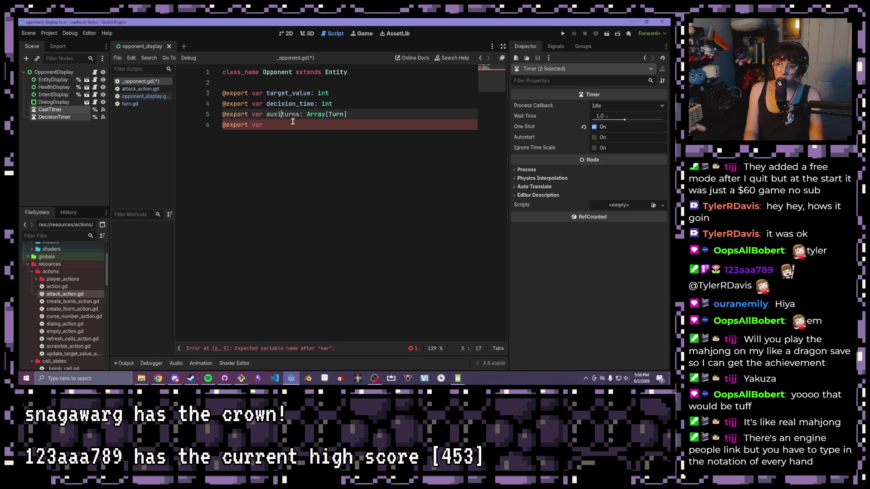
type("lar")
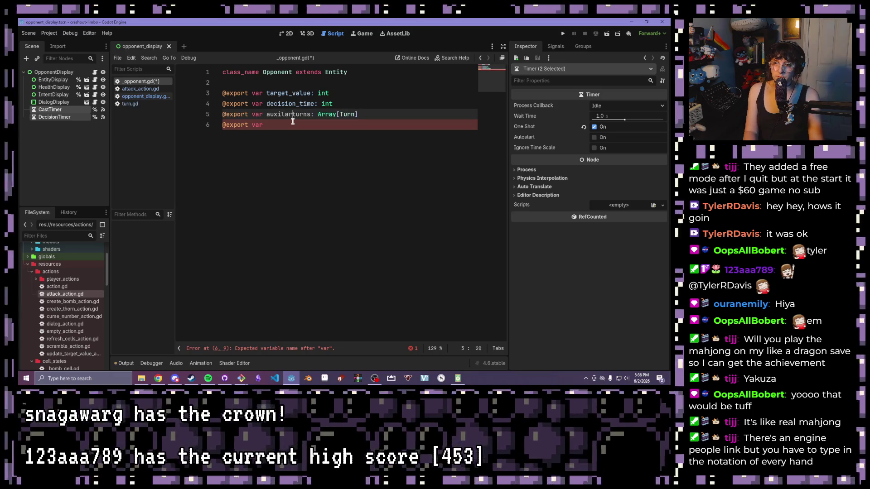
type("y")
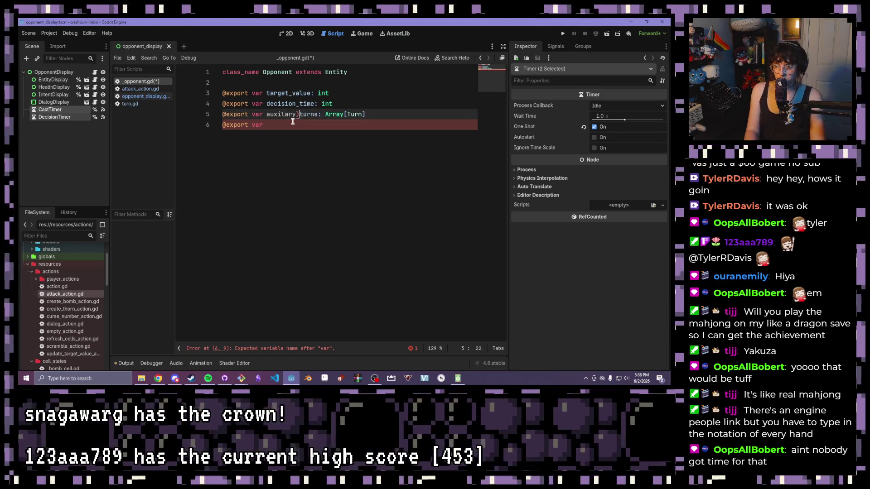
type("_")
mouse_move(296, 114)
left_mouse_down()
mouse_move(274, 120)
mouse_move(282, 114)
left_mouse_up()
key("BackSpace")
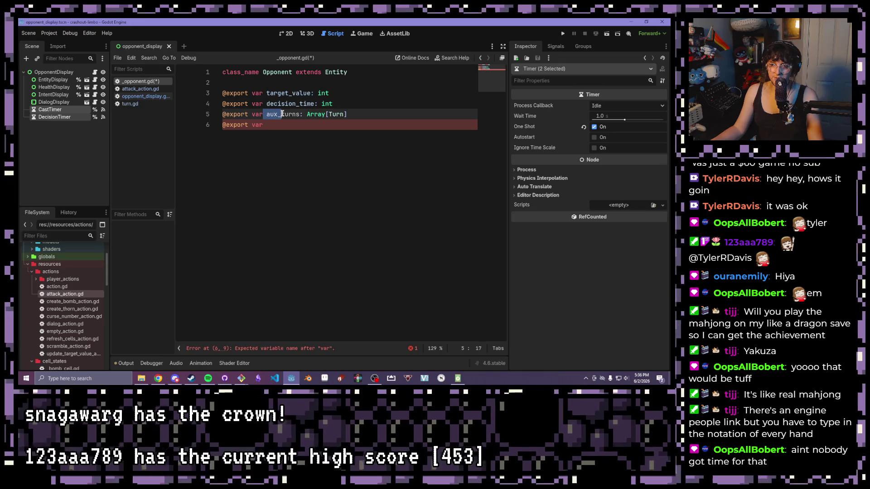
left_click(288, 125)
left_click_drag(333, 125, 216, 124)
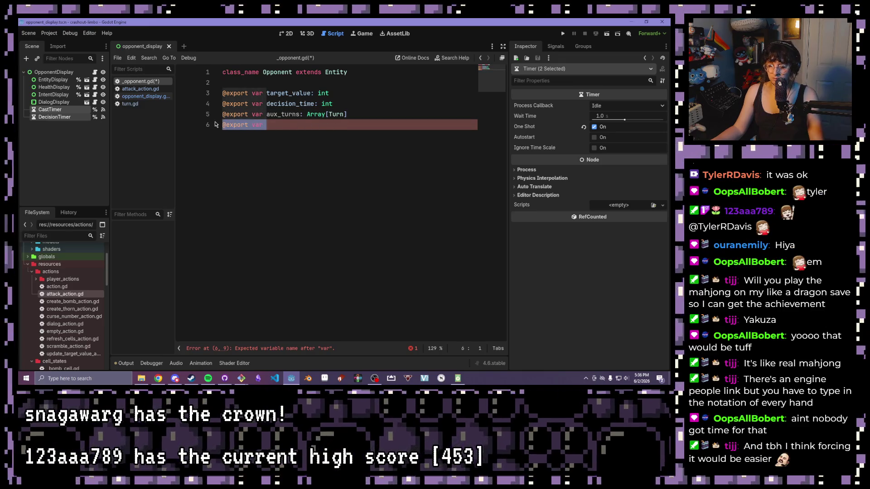
key("BackSpace")
key("BackSpace")
key("ctrl+shift+Return")
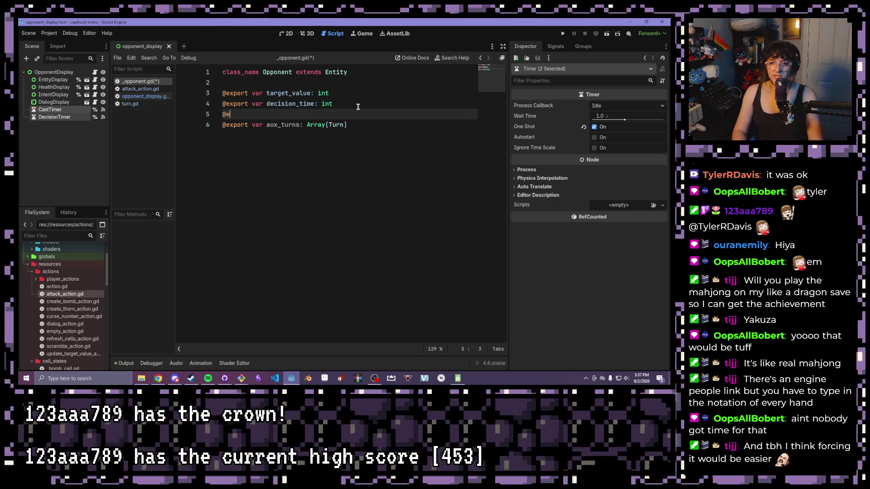
type("@export var")
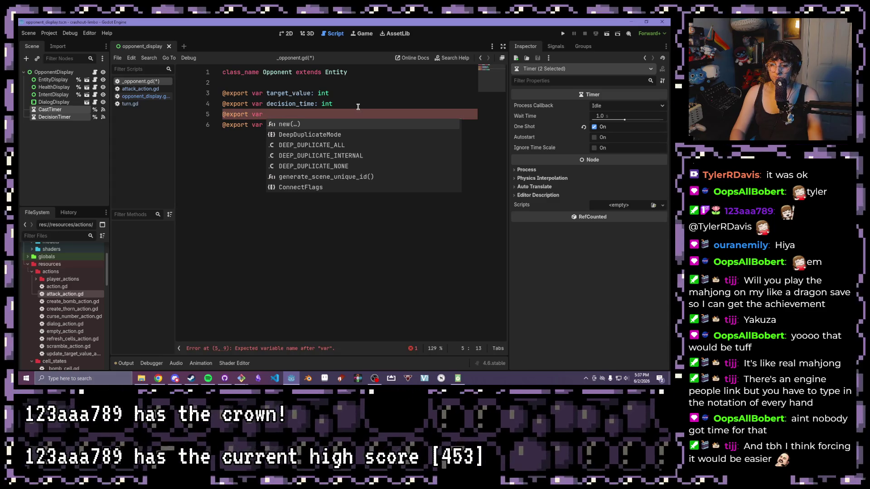
type(" ability")
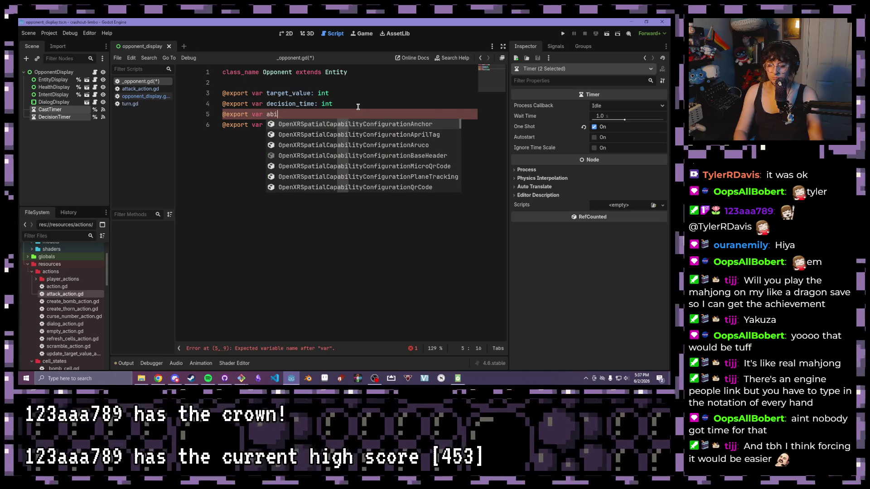
type("_turns: Array")
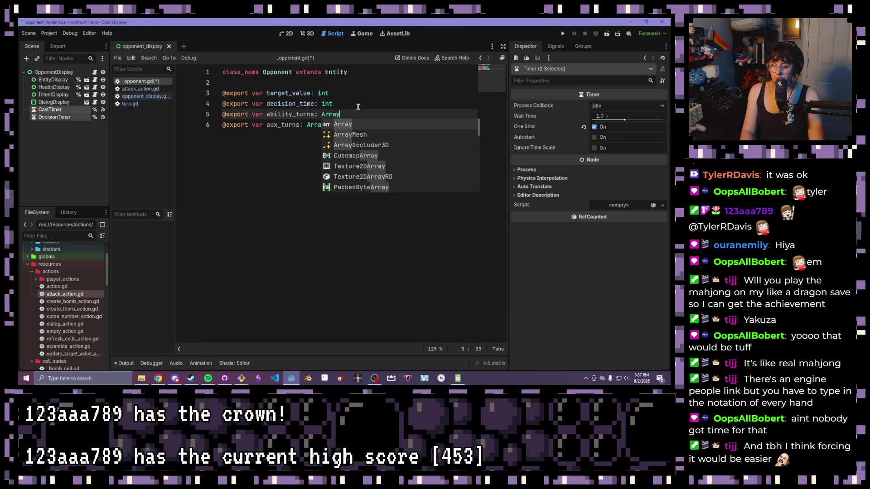
type("[Turn")
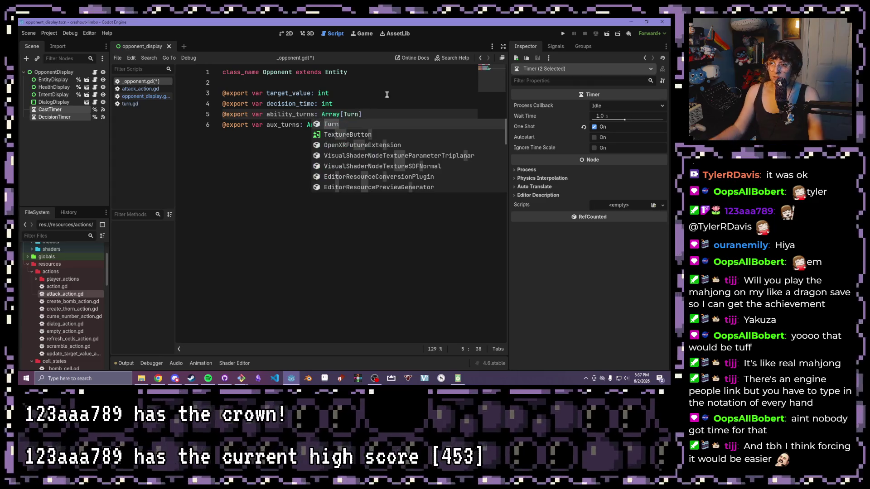
key("ctrl+s")
left_click_drag(349, 125, 222, 114)
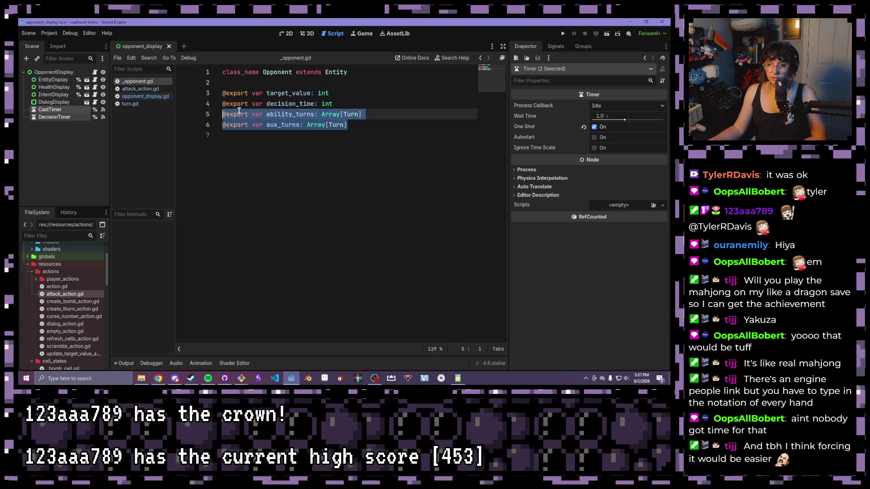
left_click(348, 125)
Review the decision_time, ability_turns and aux_turns Array[Turn] declarations in _opponent.gd.
left_click_drag(348, 125, 194, 122)
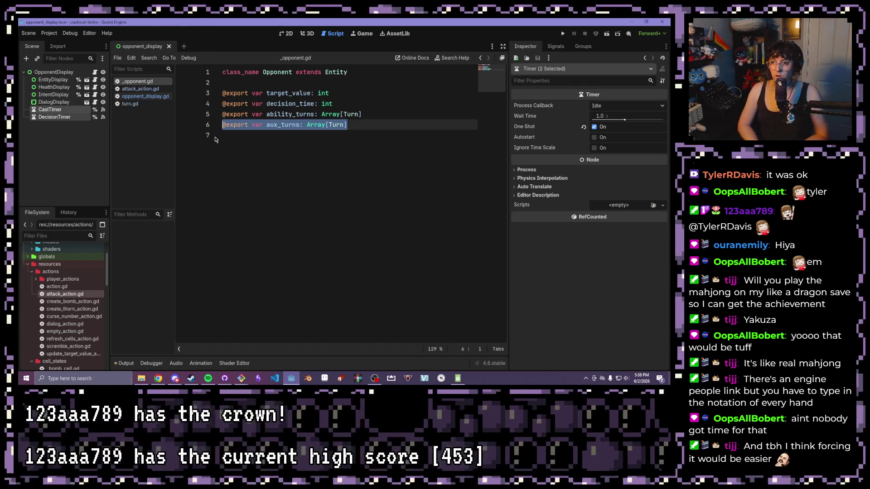
left_click_drag(367, 117, 199, 117)
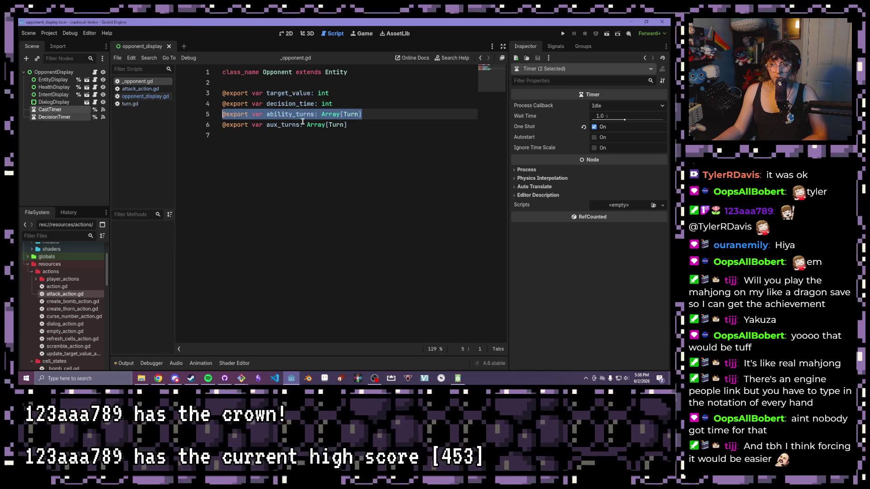
left_click(302, 125)
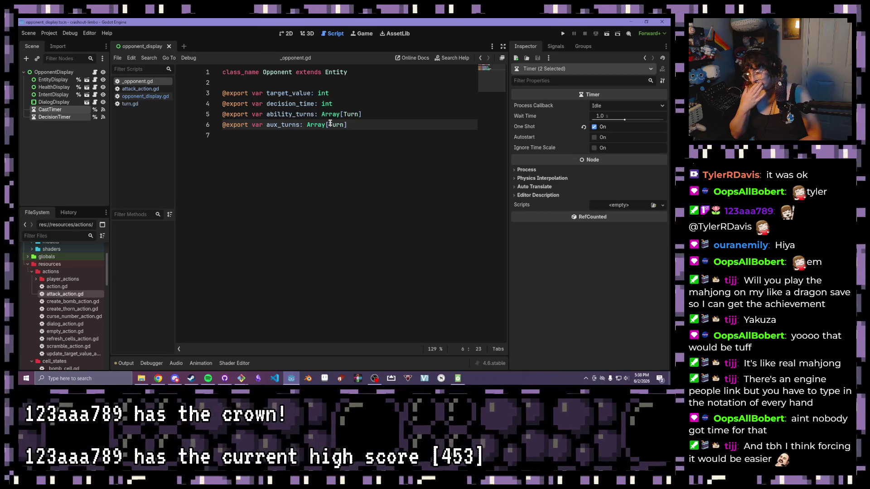
mouse_move(362, 114)
left_mouse_down()
mouse_move(272, 125)
mouse_move(179, 118)
left_mouse_up()
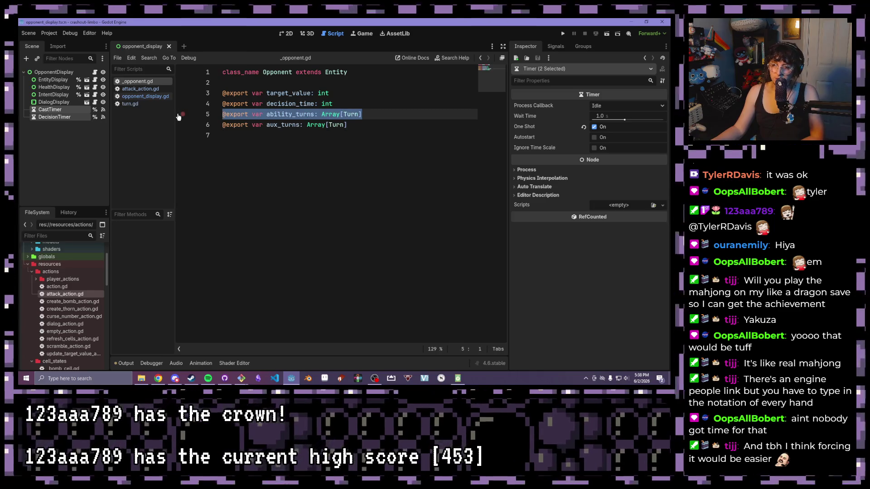
mouse_move(308, 125)
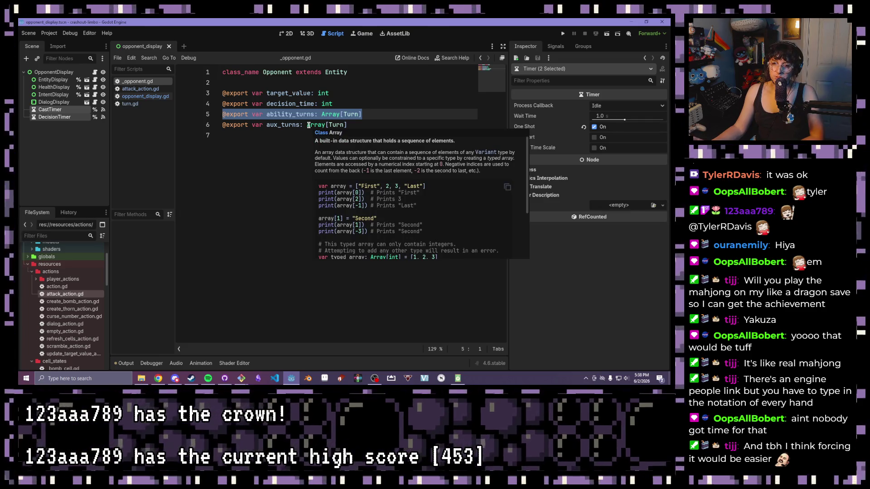
scroll(63, 276, "down", 1)
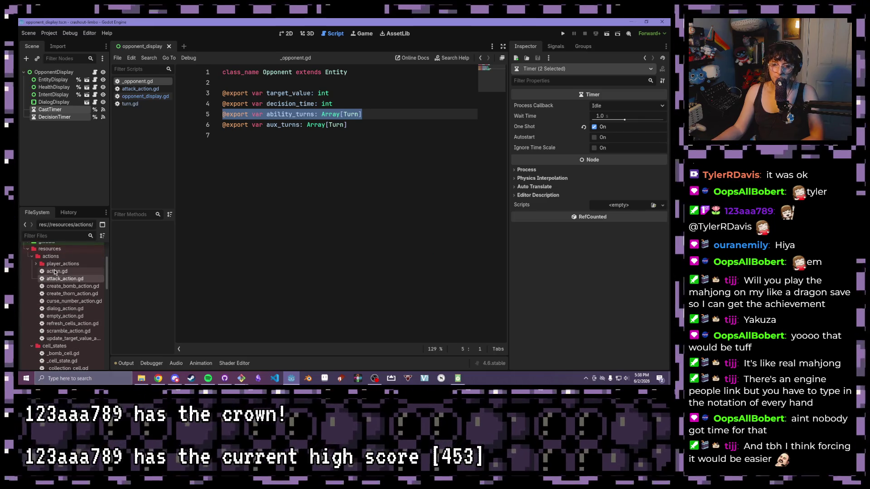
Open action.gd, then scramble_action.gd, from the FileSystem dock.
double_click(54, 271)
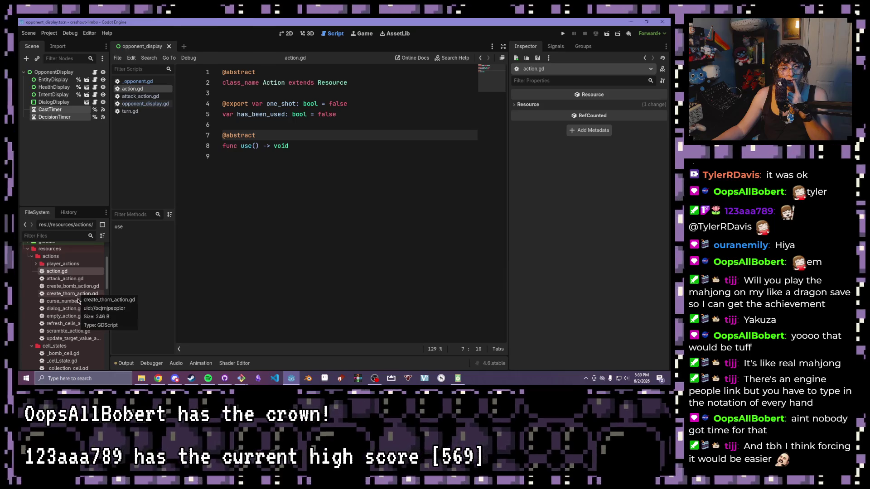
double_click(71, 330)
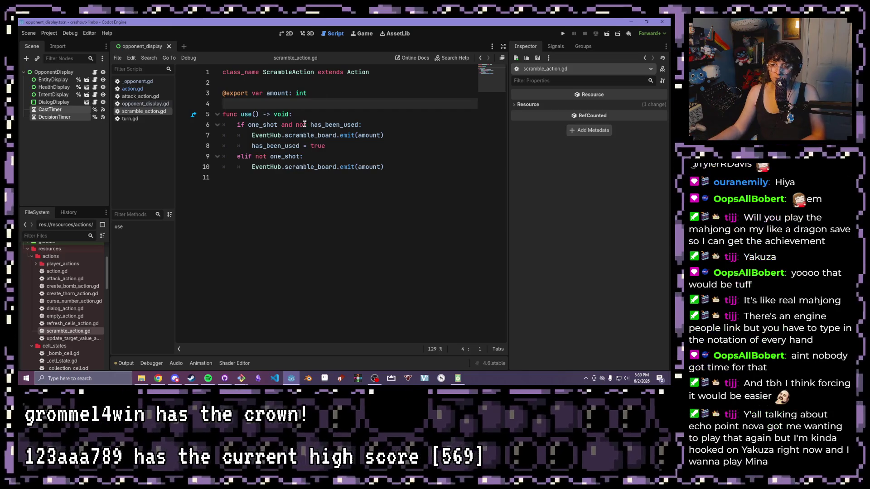
Delete empty line 11 of scramble_action.gd, then trace use()'s has_been_used and elif not one_shot branches.
left_click(401, 174)
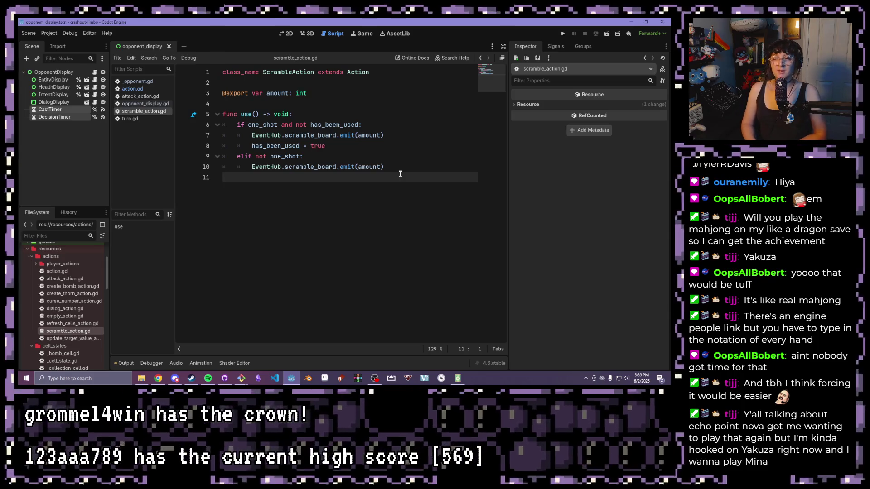
key("BackSpace")
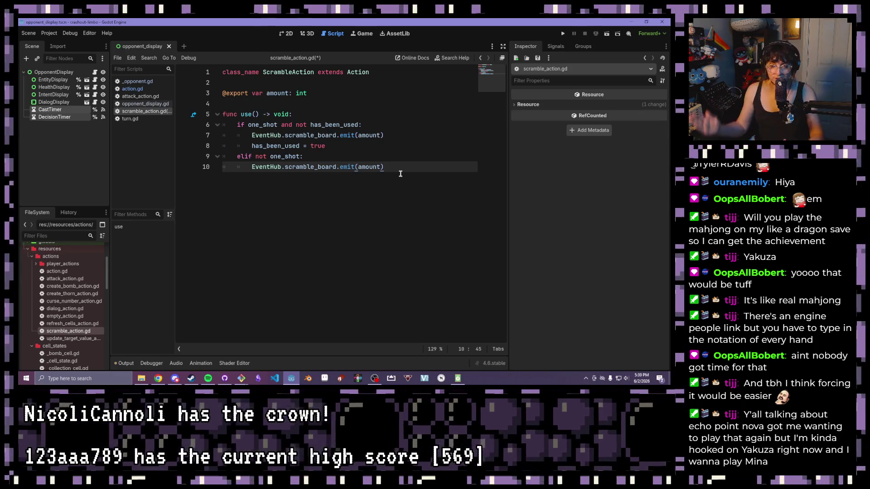
left_click(375, 145)
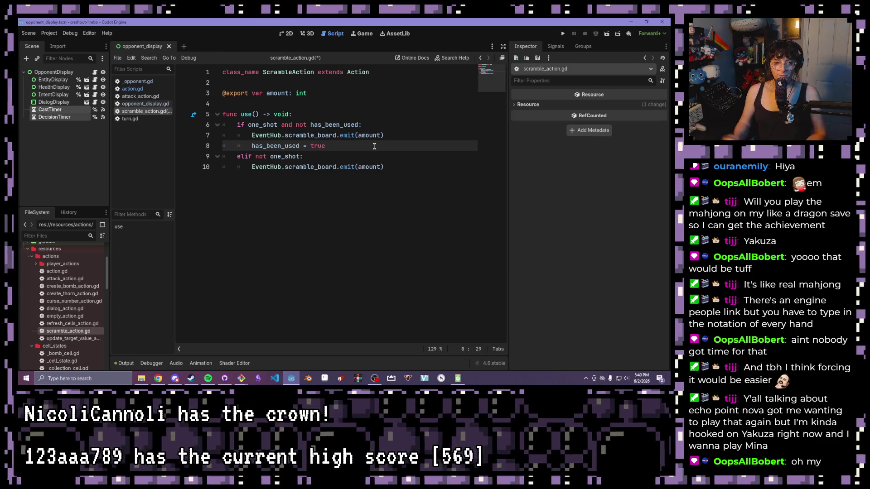
left_click(321, 158)
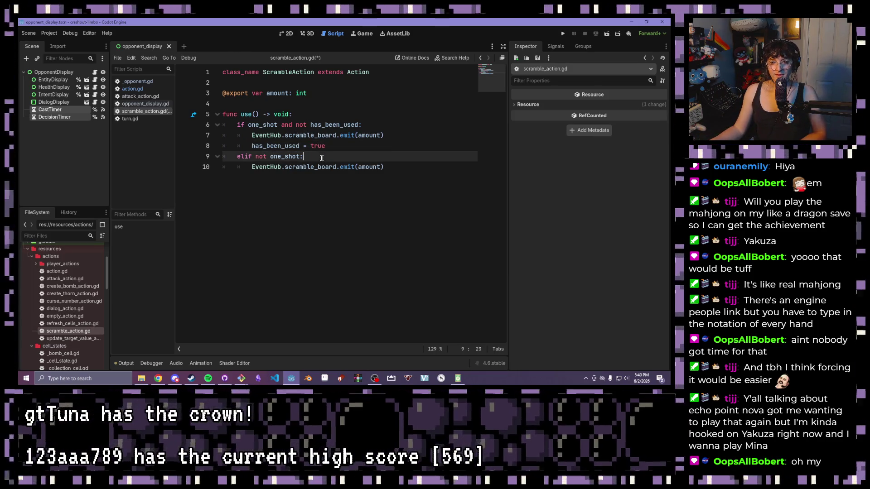
left_click(424, 170)
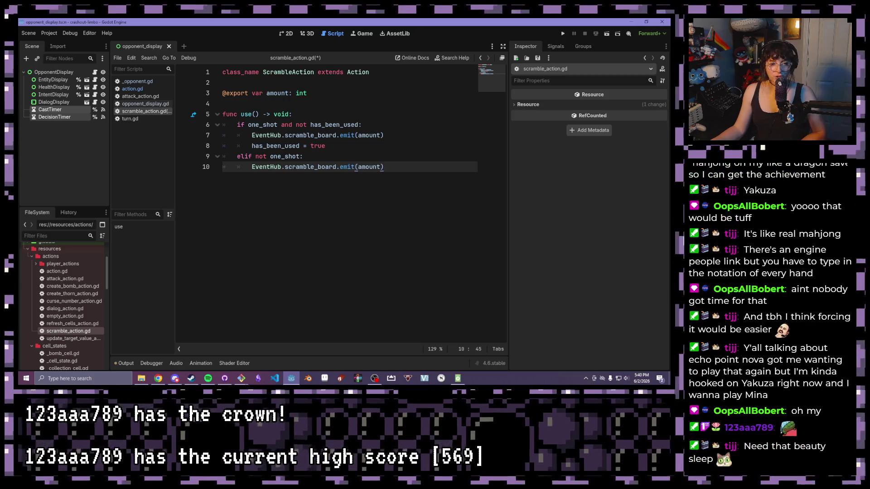
left_click(452, 158)
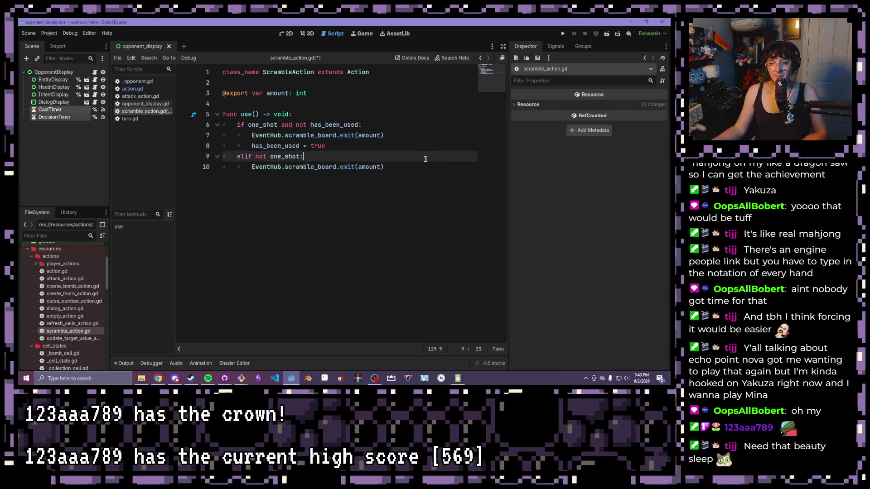
left_click(416, 148)
left_click(423, 156)
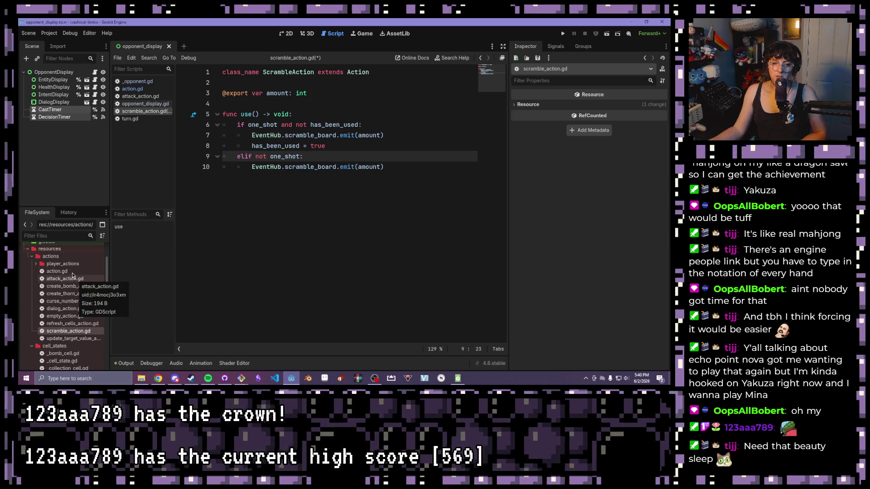
Reopen action.gd, expand player_actions and inspect the psychic_scream.tres resource.
double_click(73, 271)
double_click(59, 264)
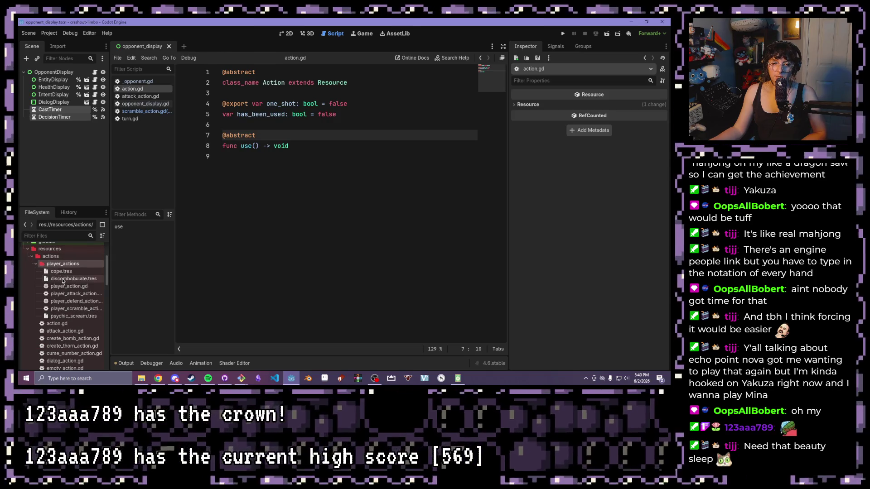
left_click(65, 319)
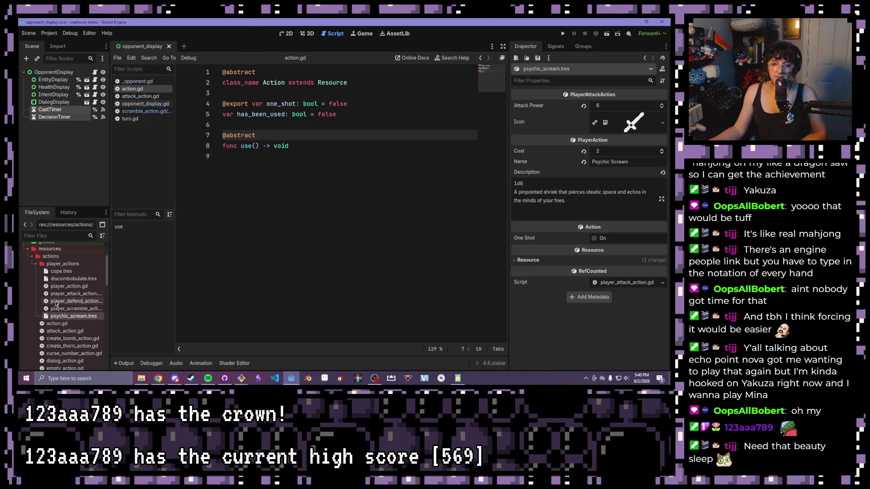
Open player_action.gd and review its class declaration and cost and name exports.
double_click(63, 286)
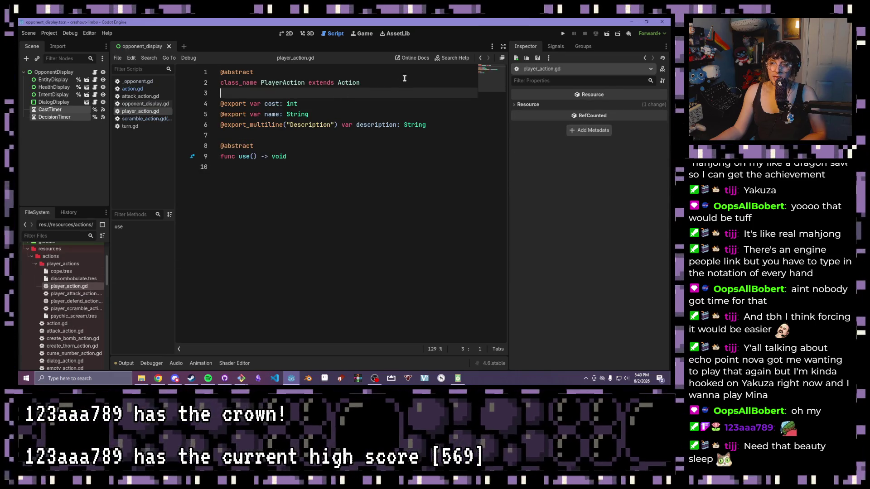
left_click_drag(405, 78, 219, 84)
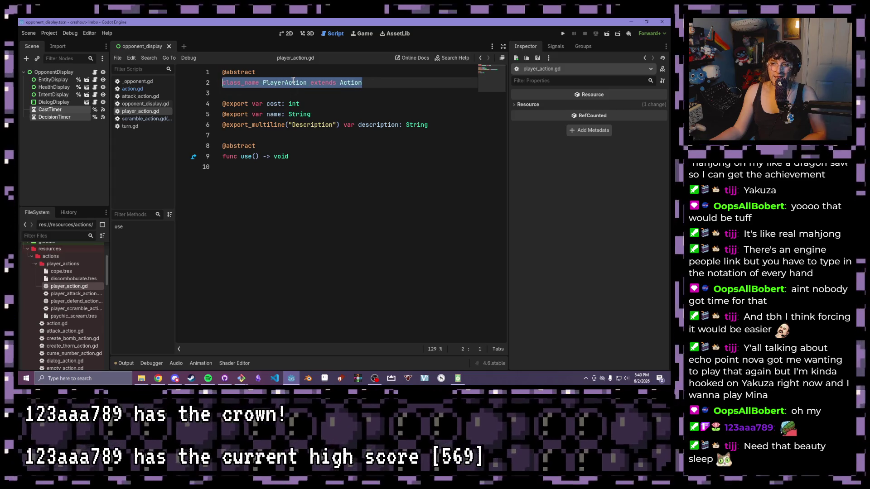
left_click_drag(316, 113, 218, 104)
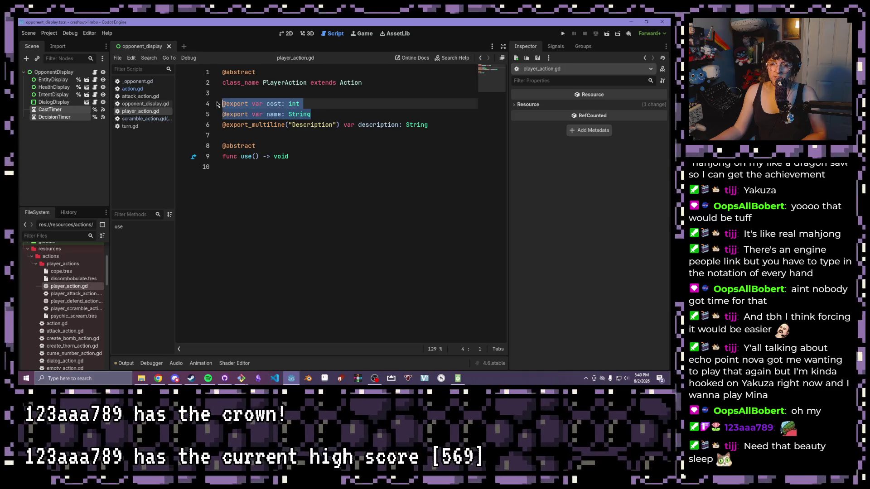
left_click(366, 126)
left_click(345, 135)
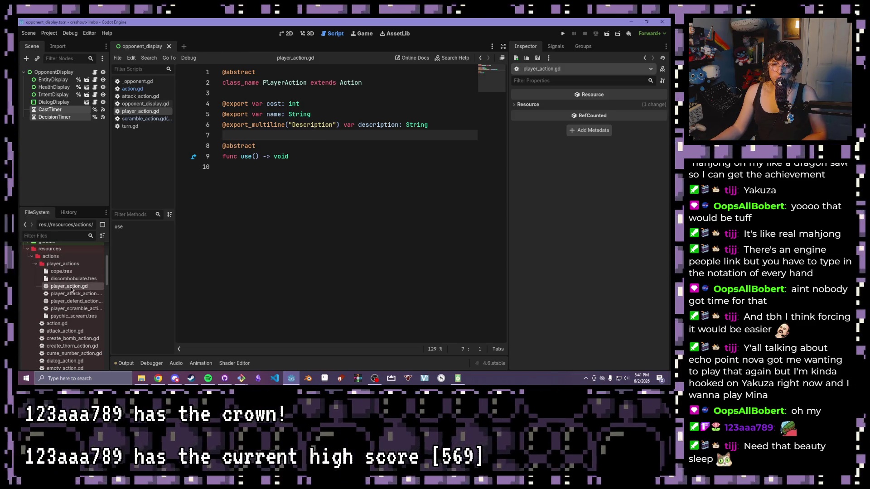
left_click(36, 264)
Create an opponent_actions folder inside the actions folder.
right_click(49, 249)
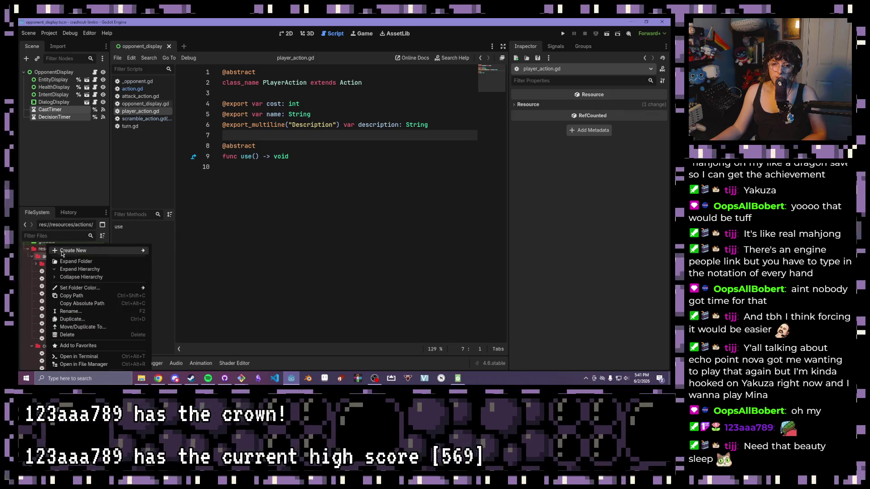
key("Escape")
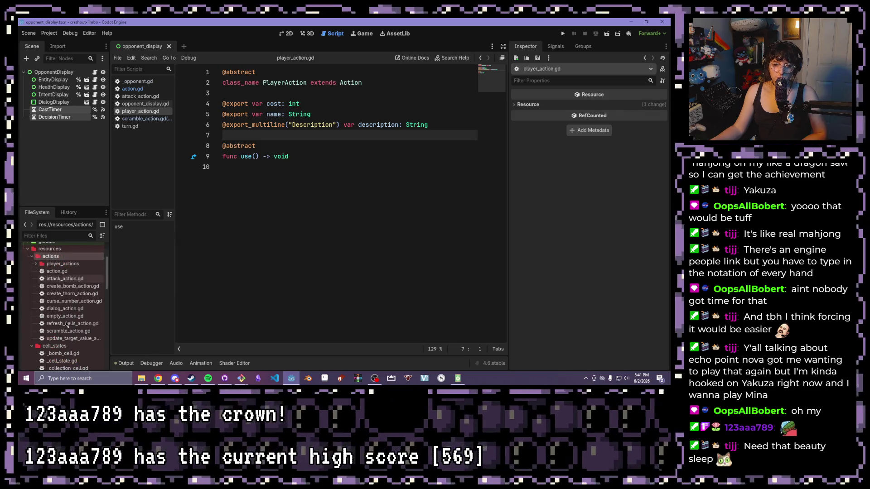
right_click(51, 257)
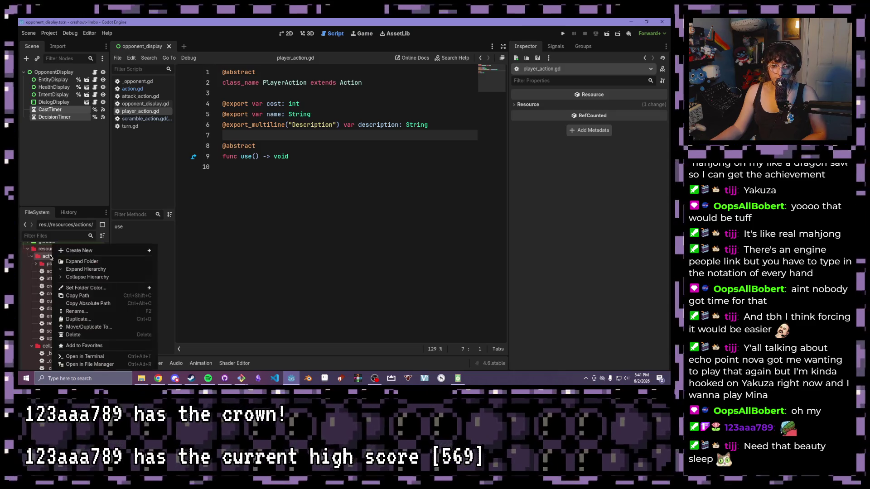
mouse_move(66, 252)
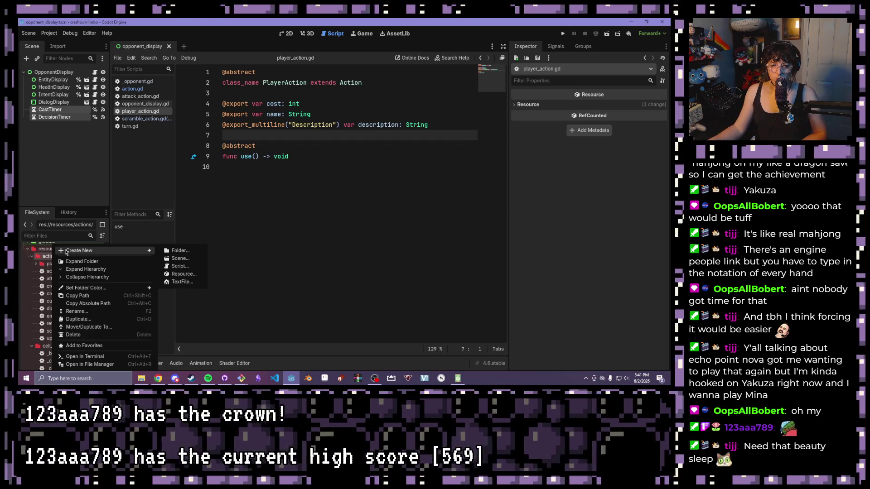
left_click(178, 251)
type("Opp")
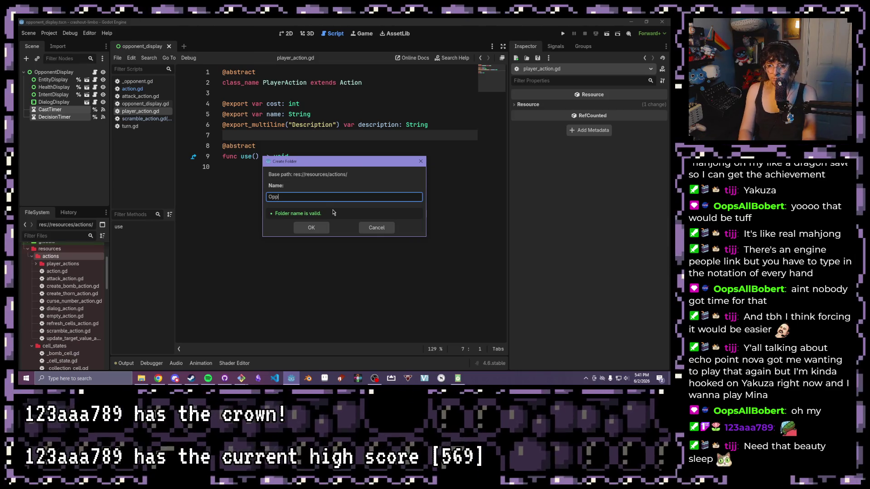
key("BackSpace")
key("BackSpace")
key("BackSpace")
type("opponent_ac")
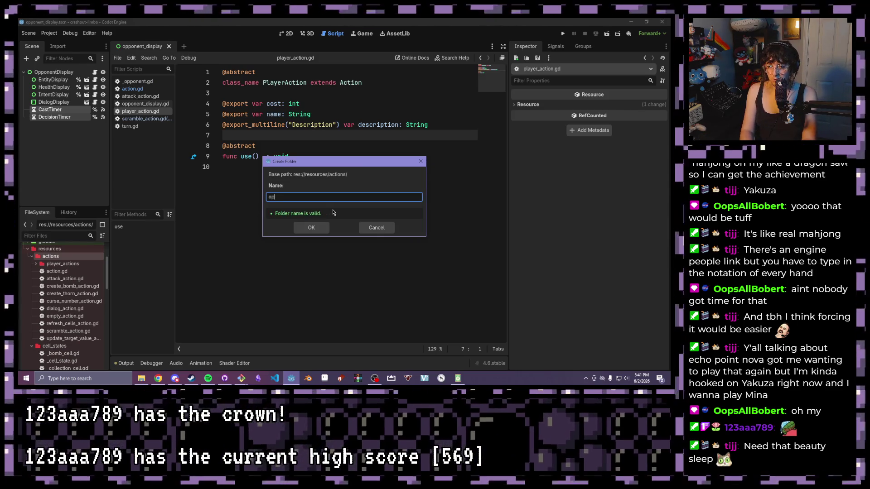
type("tions")
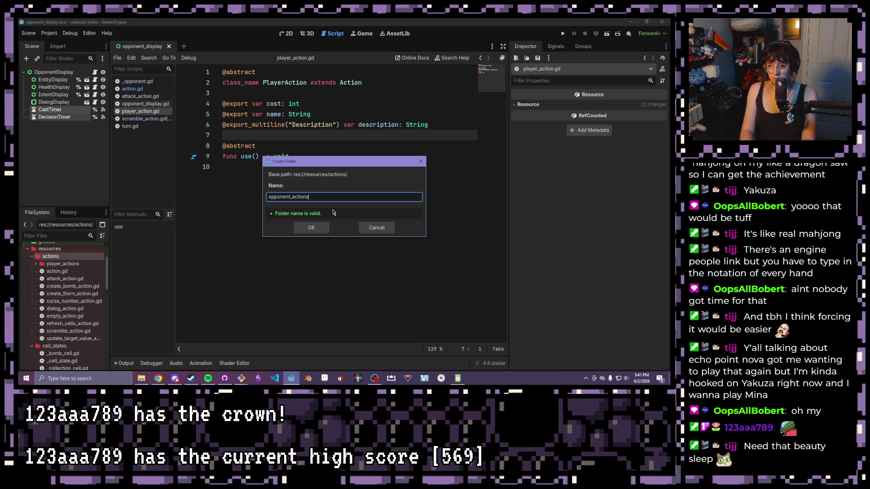
key("Return")
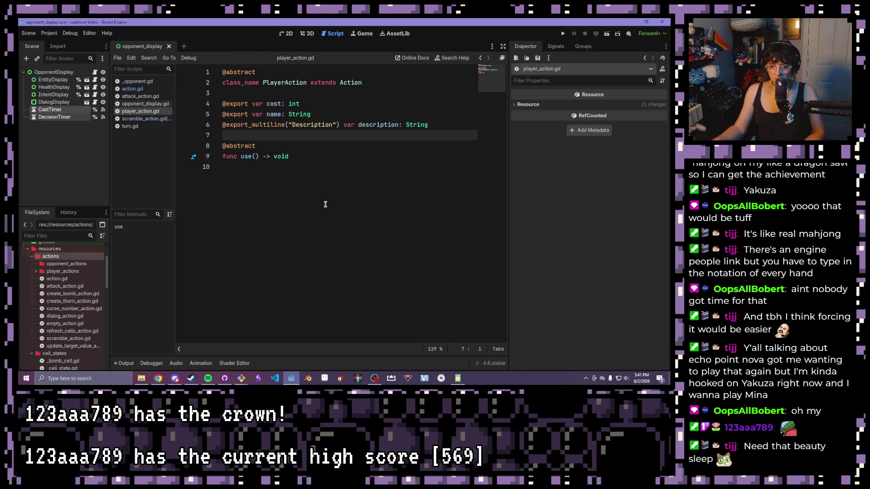
Expand player_actions and bring up the folder context menu for creating a new file.
right_click(71, 264)
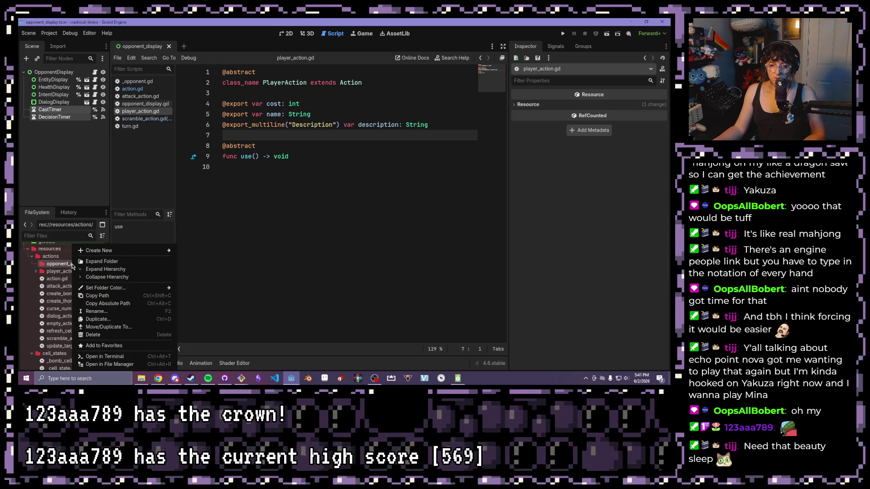
left_click(64, 266)
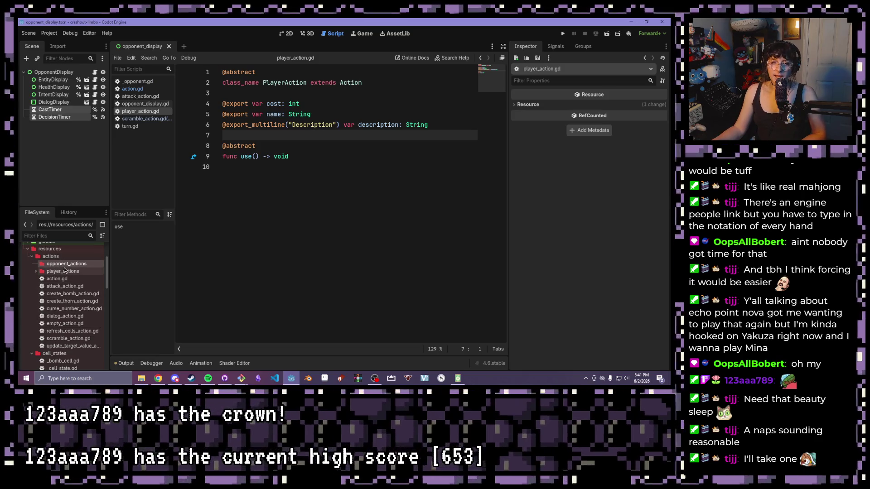
left_click(36, 273)
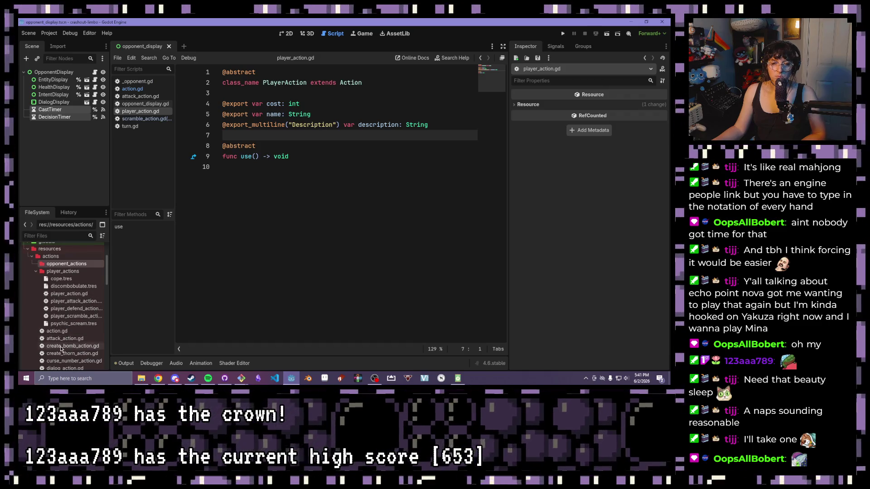
right_click(77, 264)
Start a new script in the opponent_actions folder and choose Action as its parent class.
mouse_move(117, 251)
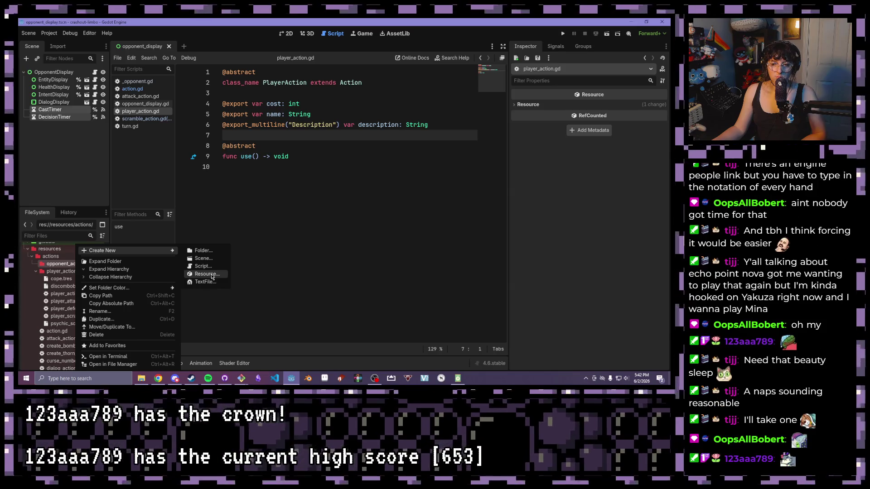
left_click(212, 270)
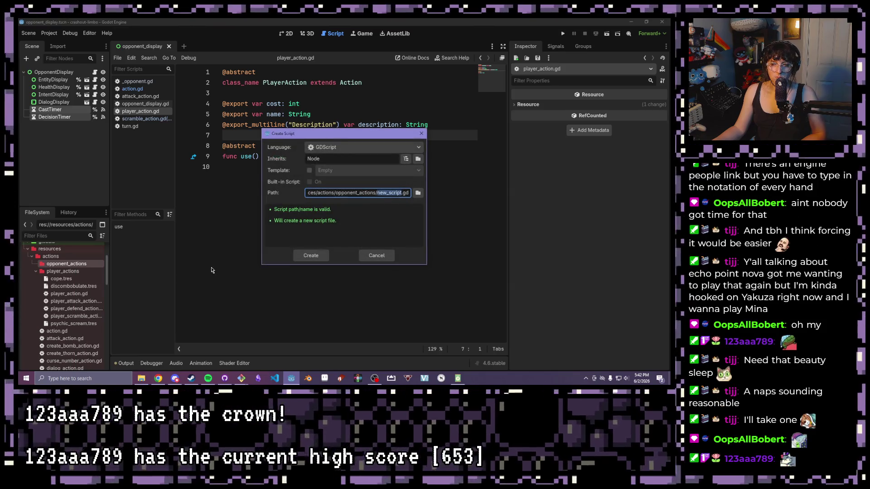
left_click(404, 158)
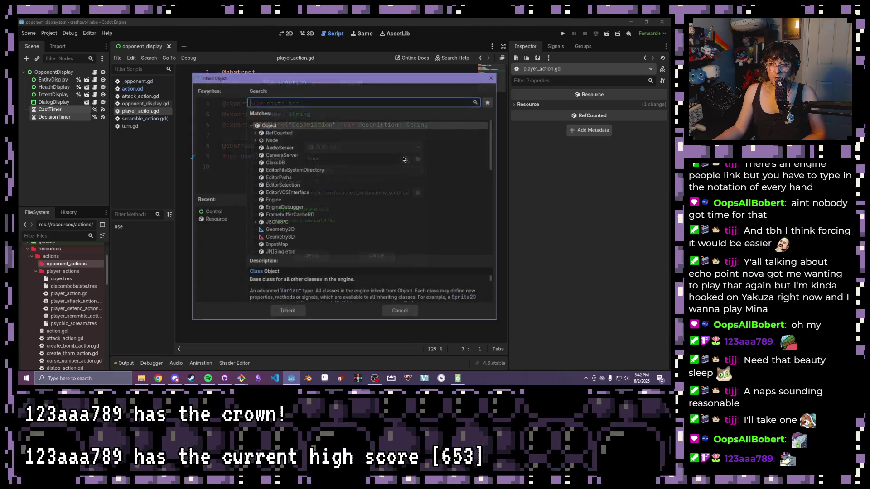
left_click(251, 125)
left_click(251, 125)
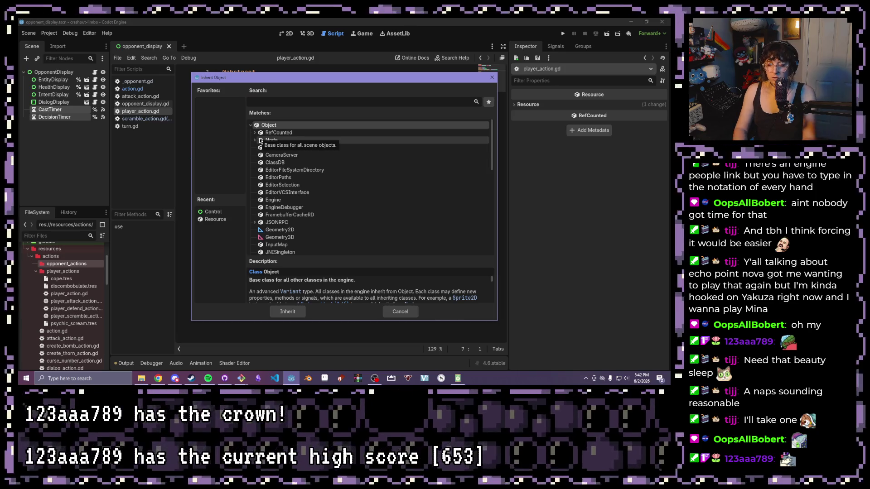
key("Down")
key("Down")
key("Down")
type("atta")
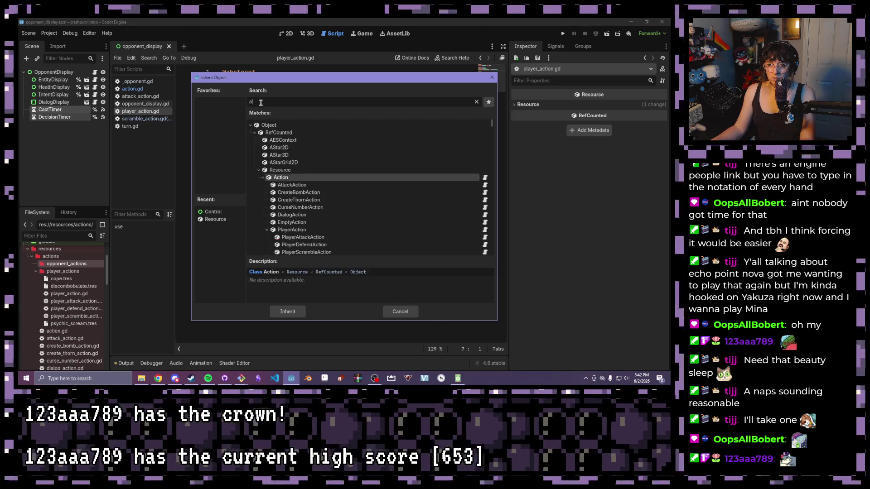
left_click(305, 180)
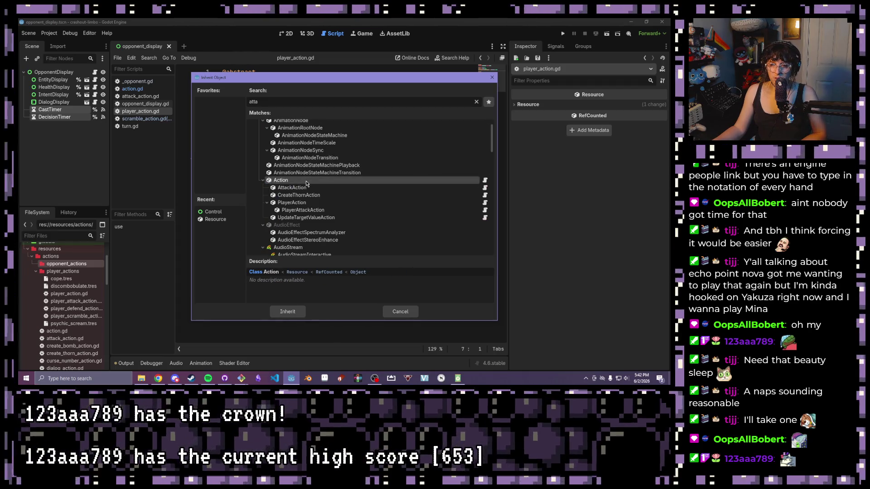
double_click(307, 181)
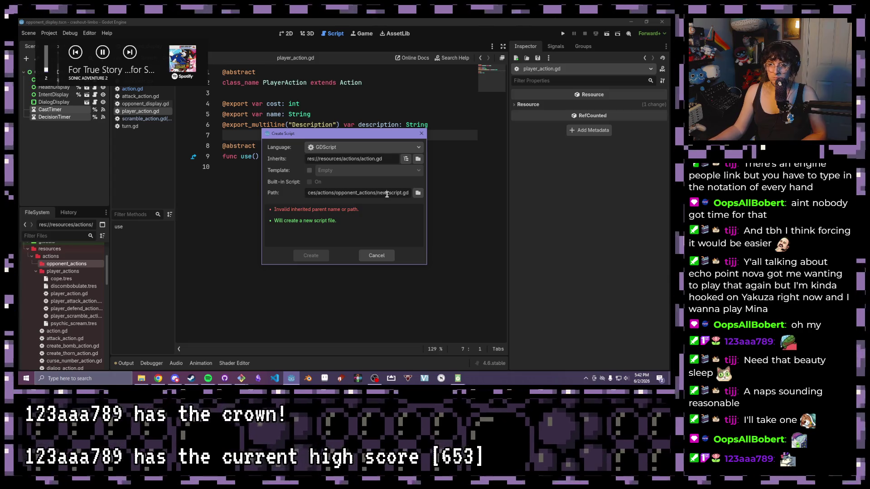
Name the script opponent_action.gd, keep Action as the inherited class, and create it.
left_click(386, 194)
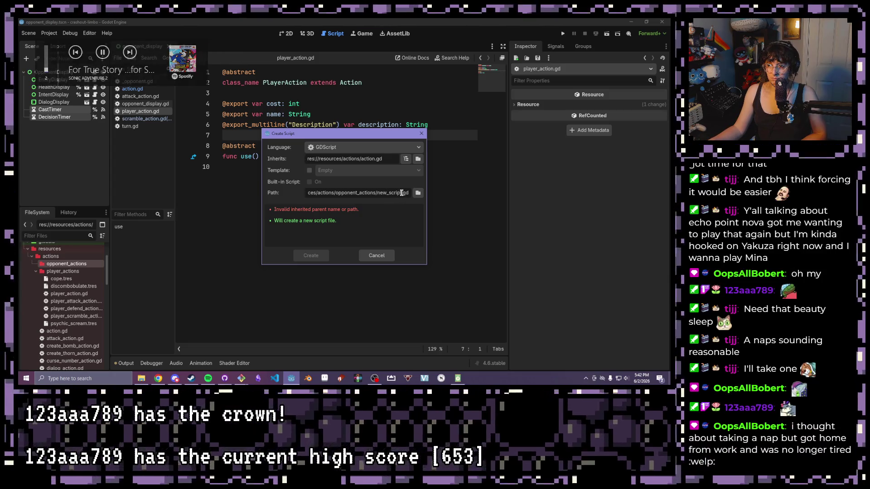
left_click_drag(401, 195, 376, 195)
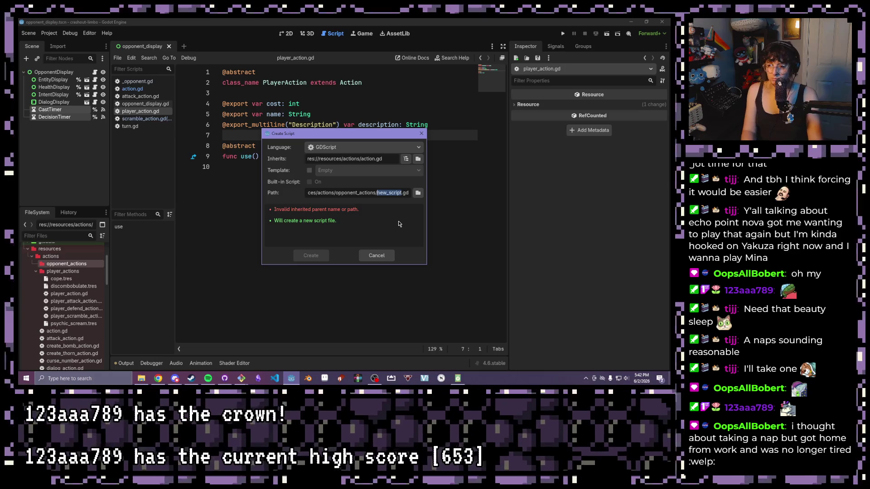
type("opponent_a")
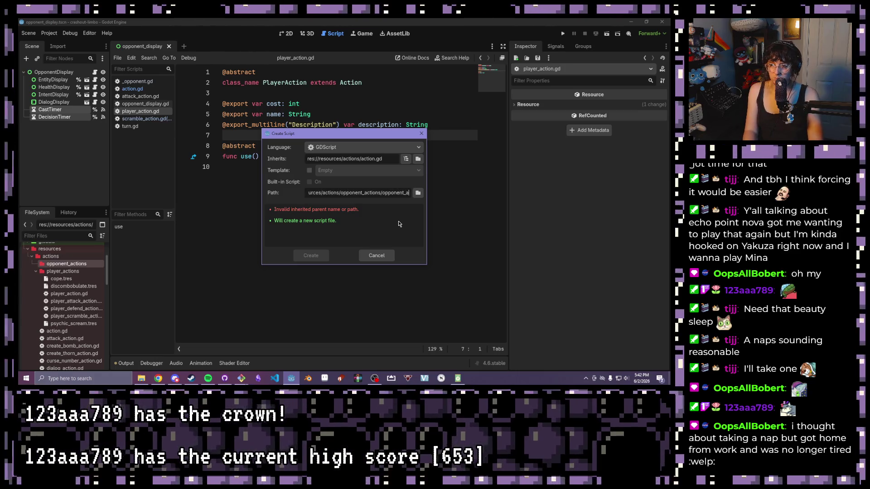
type("ction")
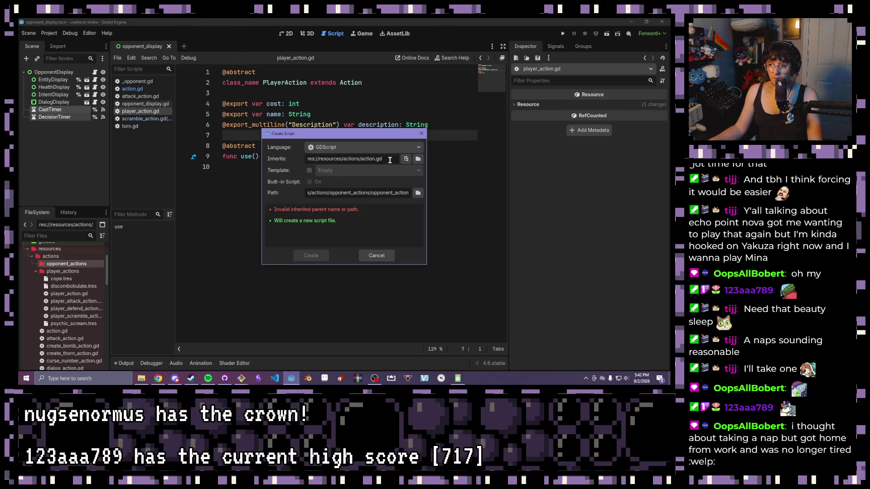
left_click_drag(385, 158, 237, 157)
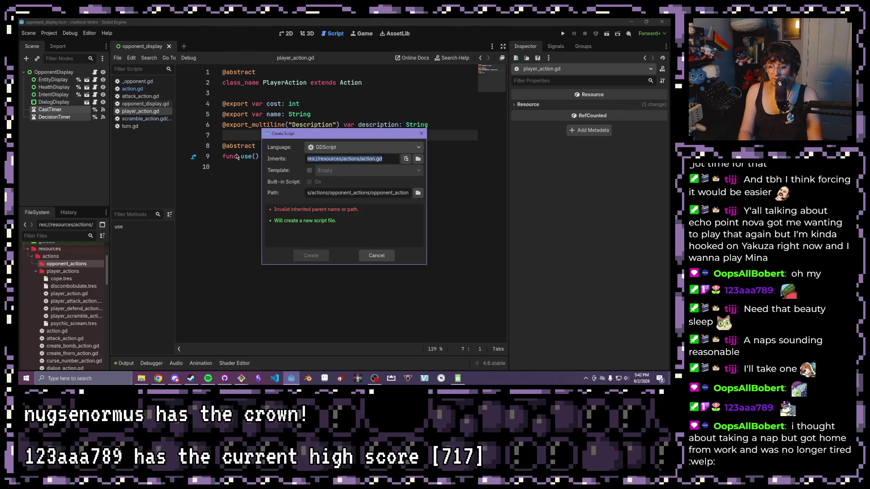
type("Action")
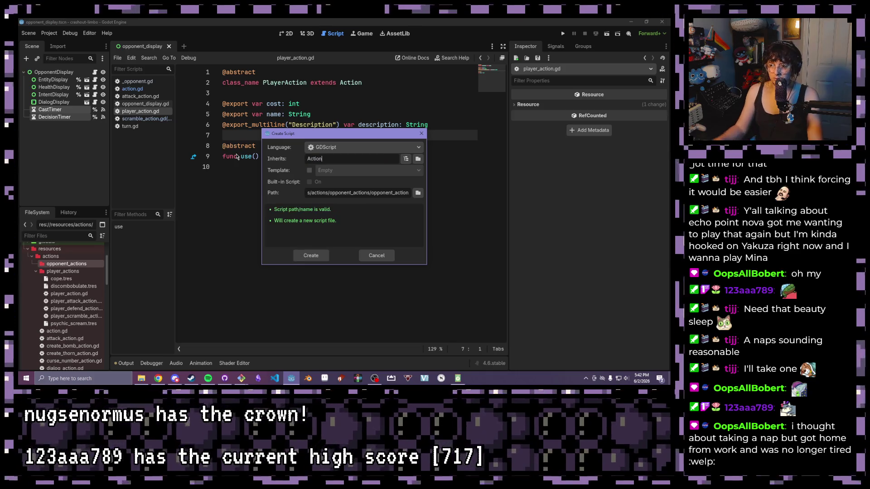
left_click(311, 255)
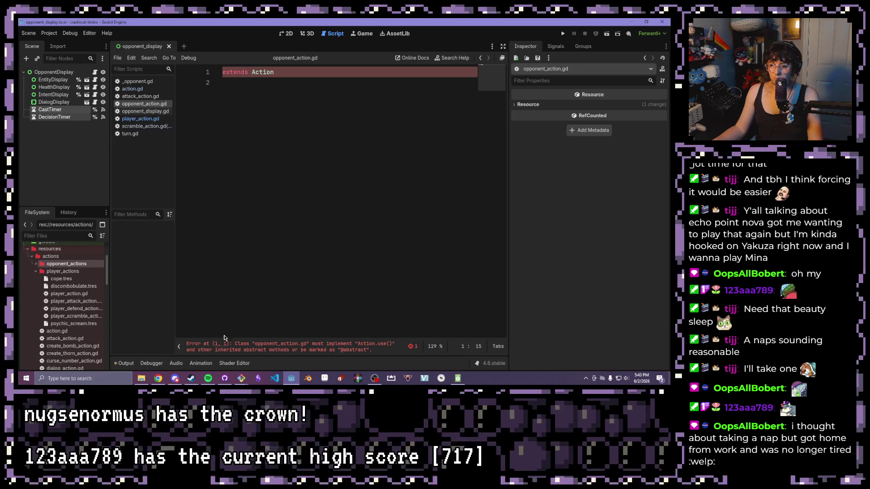
left_click(224, 71)
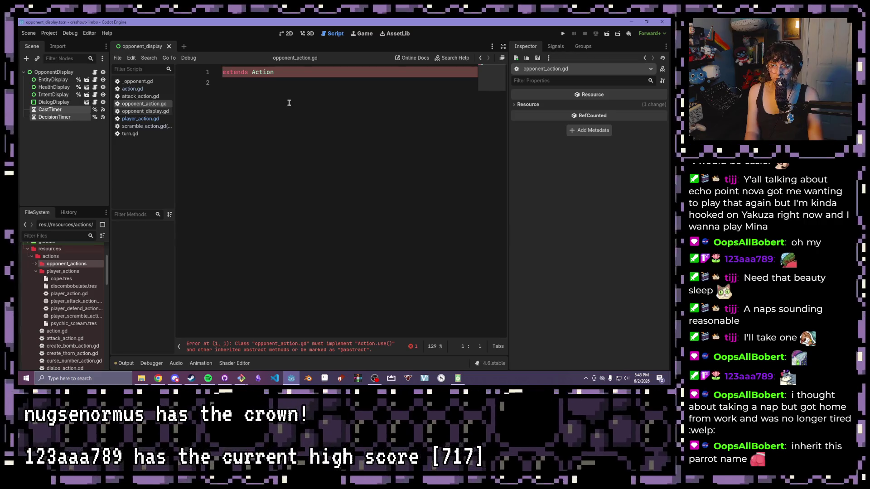
Declare class_name OpponentAction extends Action with a use() -> void stub containing pass.
type("class")
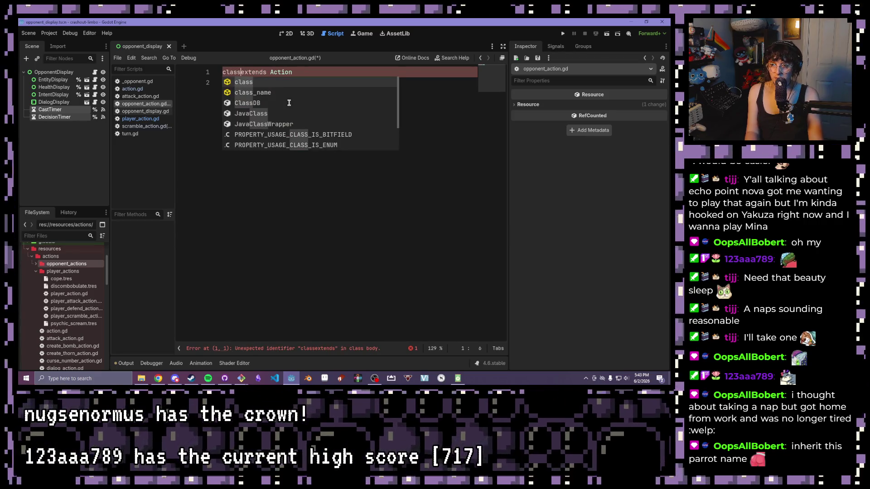
key("Down")
key("Tab")
type("Opponet")
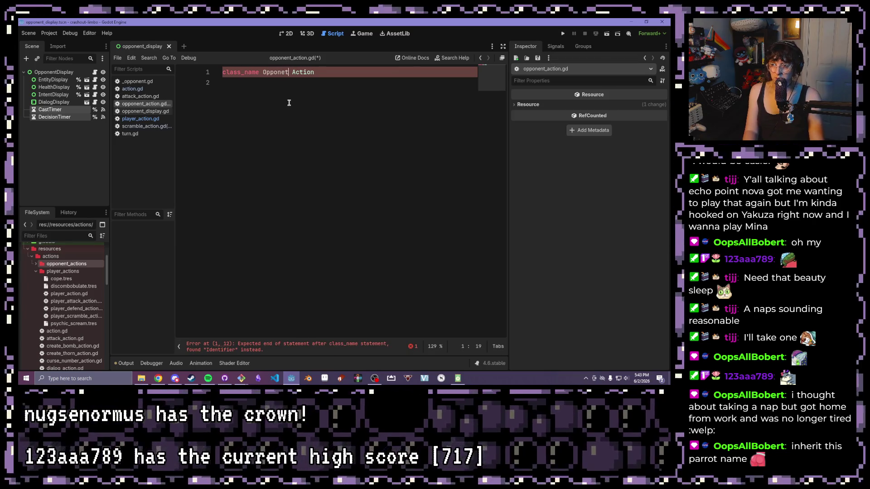
key("BackSpace")
type("ntAction e")
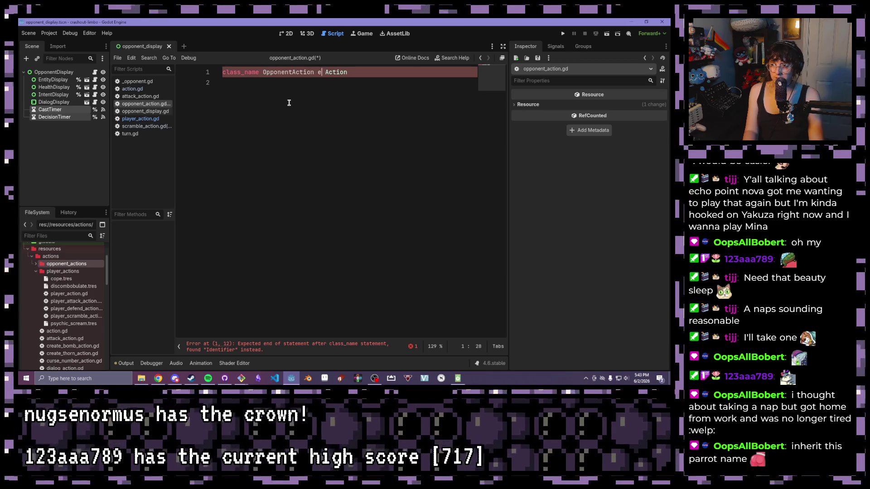
type("xtends")
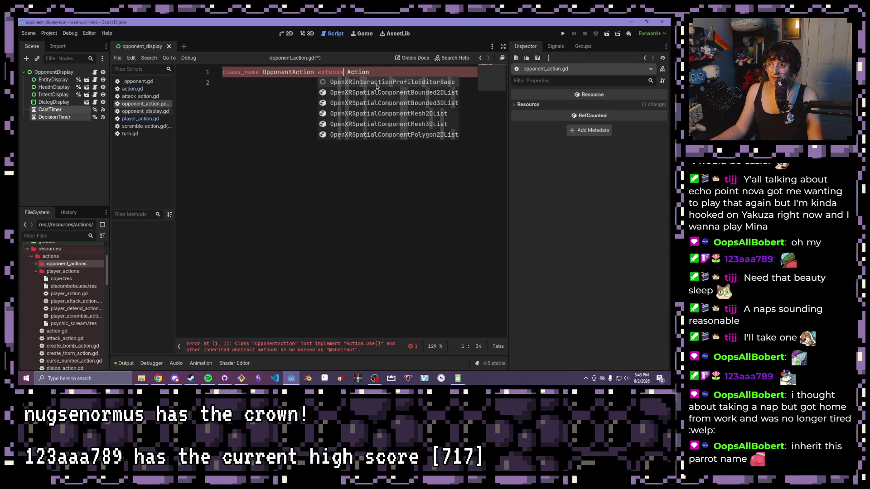
key("End")
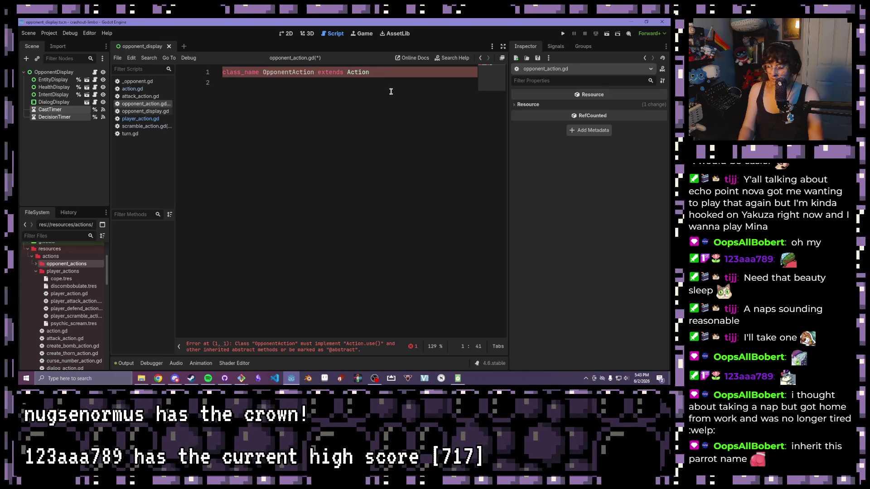
key("Return")
key("Return")
type("func use(")
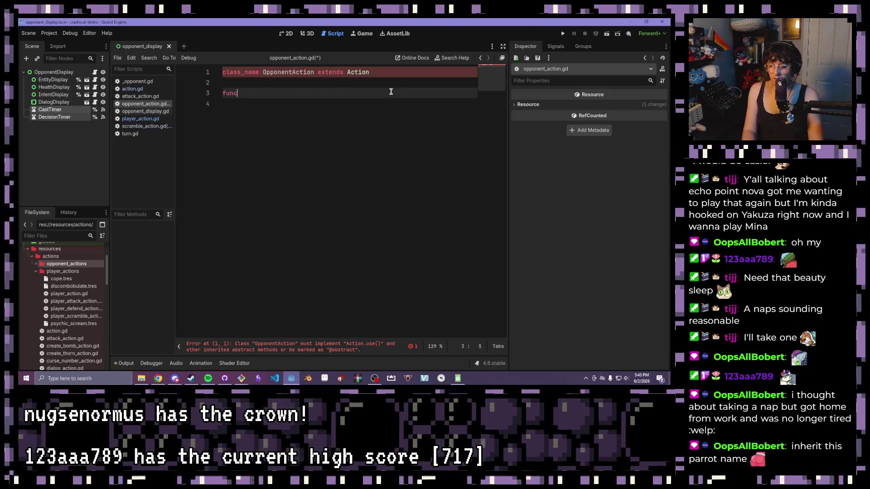
type(") -> ")
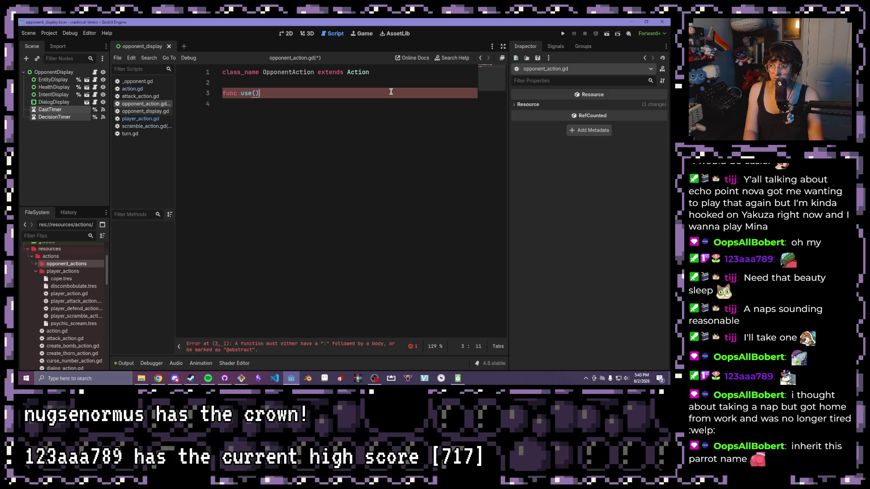
type("void:")
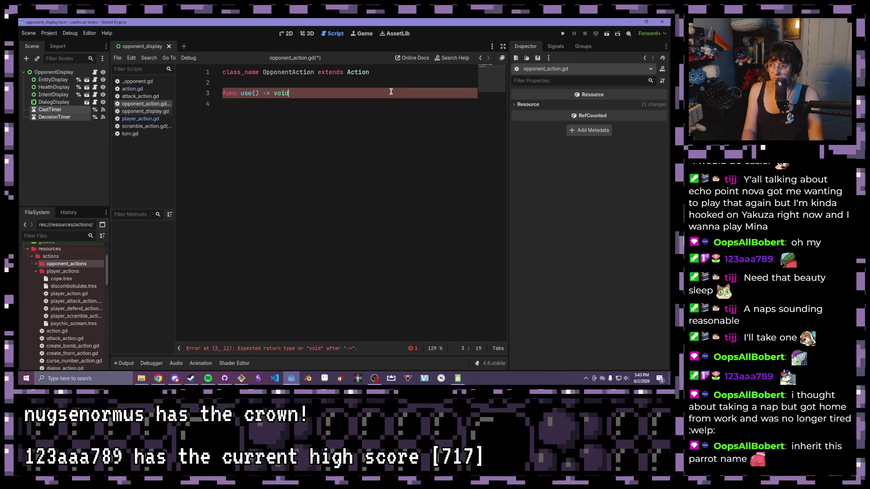
key("Return")
type("pass")
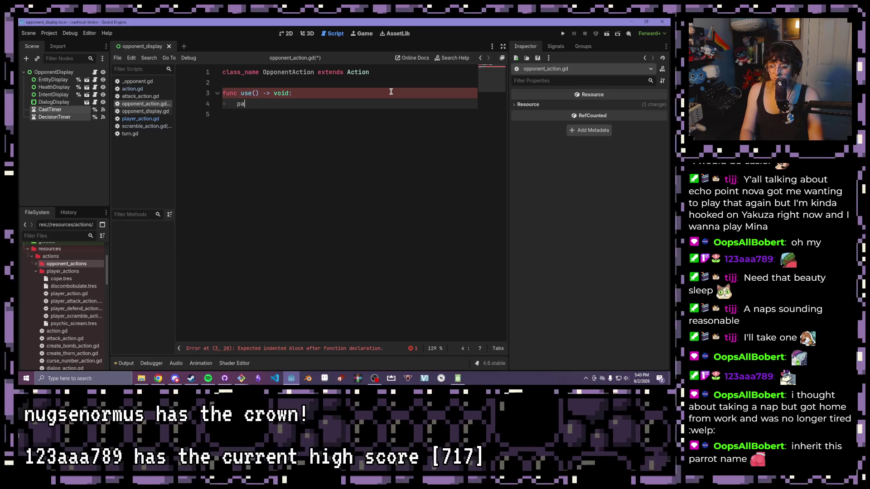
left_click(306, 82)
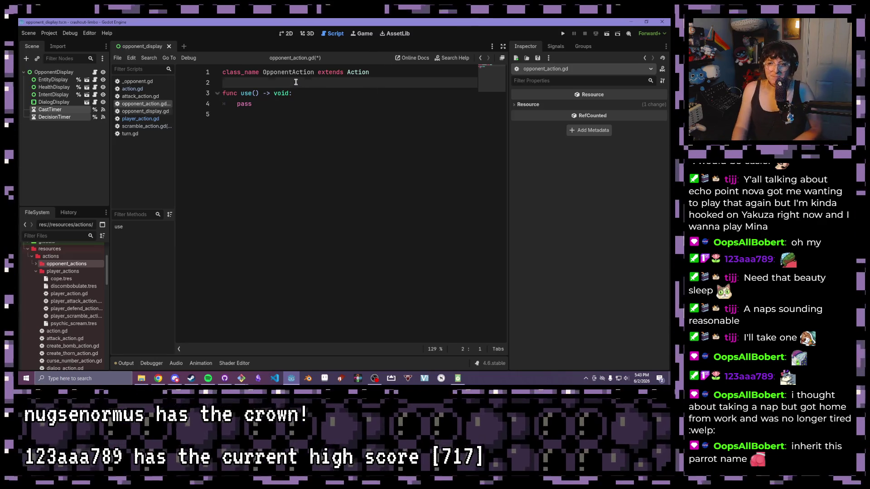
key("Return")
key("Up")
key("Return")
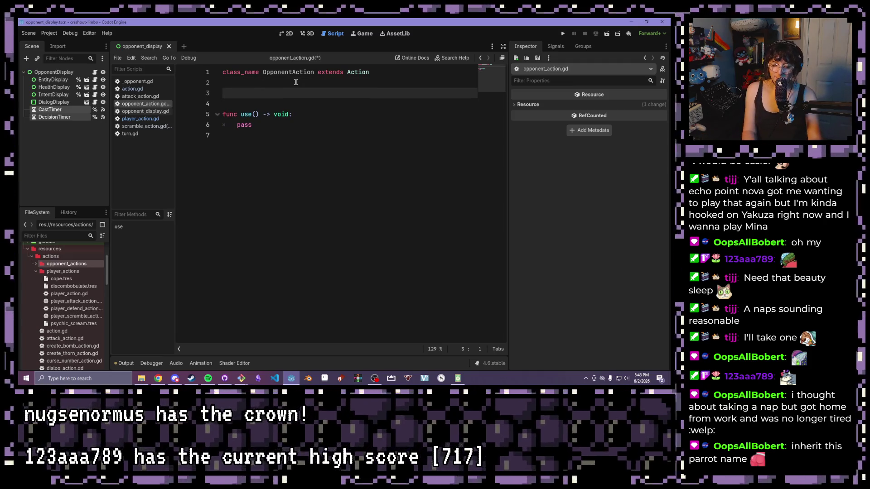
type("@expo")
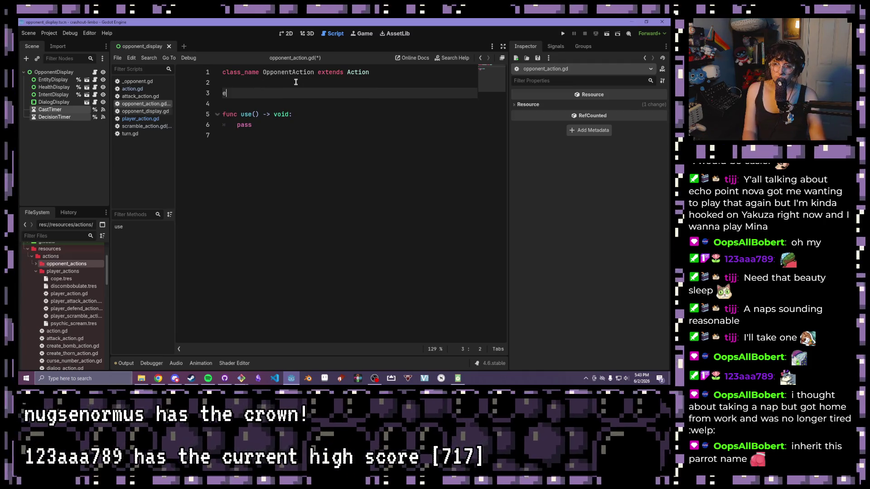
type("rt var ")
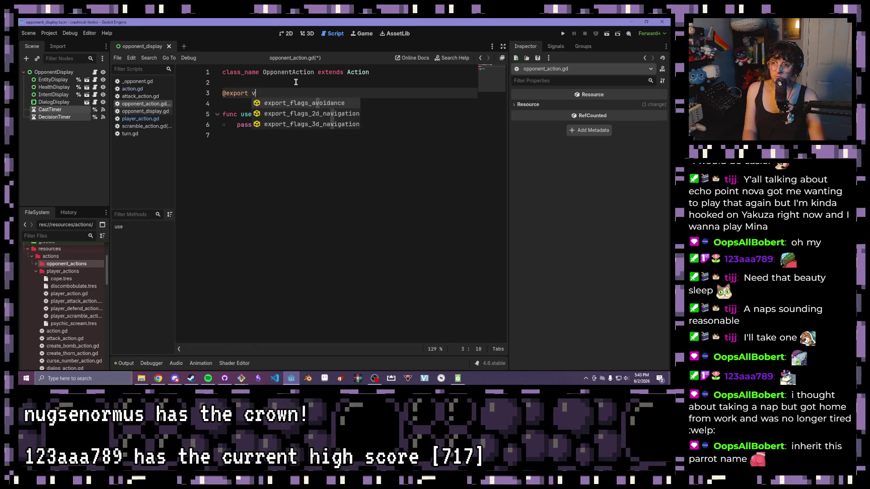
type("cast_t")
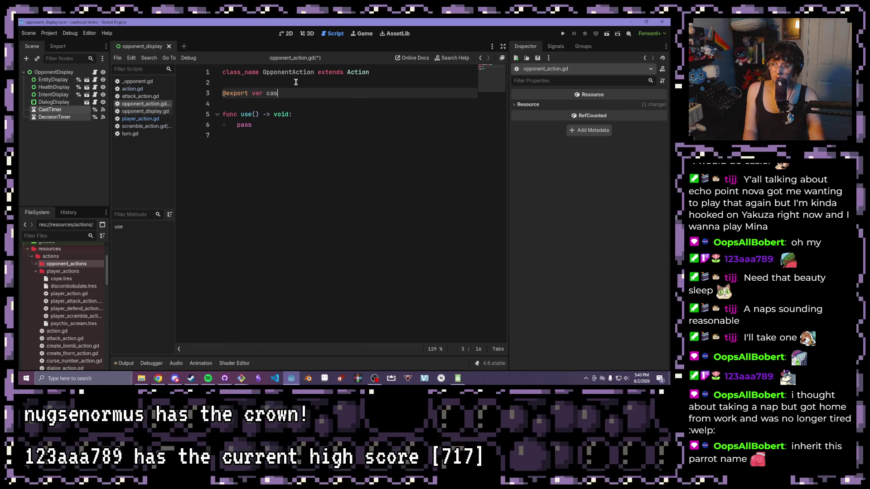
type("ime = ")
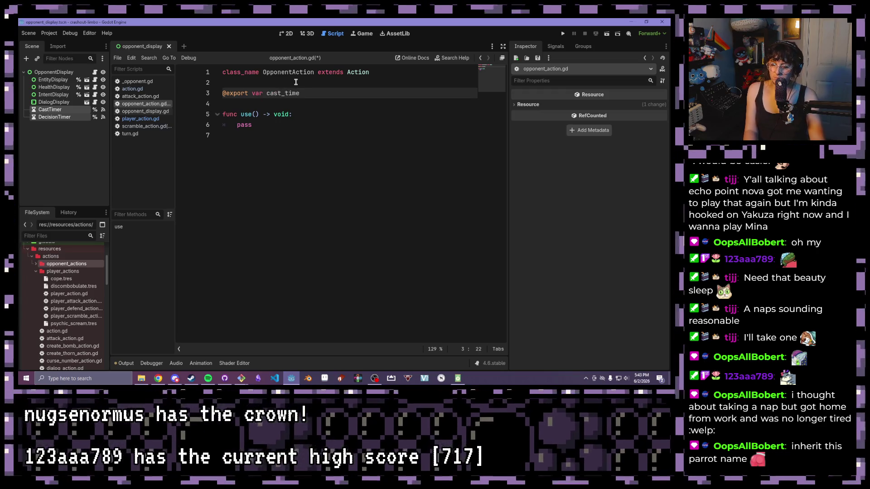
type("0")
key("BackSpace")
key("BackSpace")
key("BackSpace")
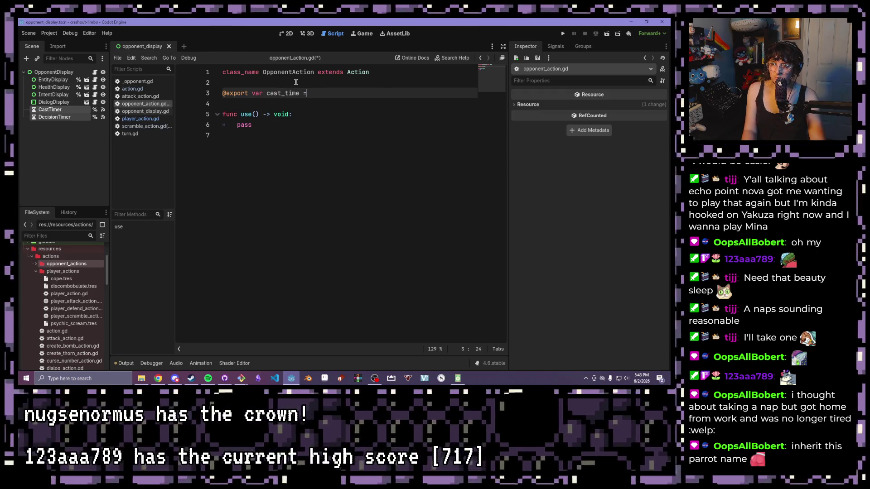
type(": int")
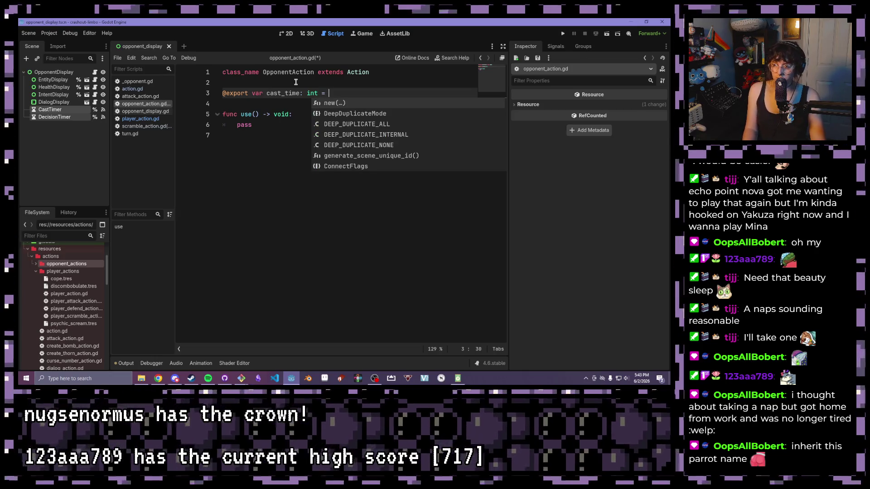
key("Left")
key("Left")
key("Left")
key("BackSpace")
key("BackSpace")
key("BackSpace")
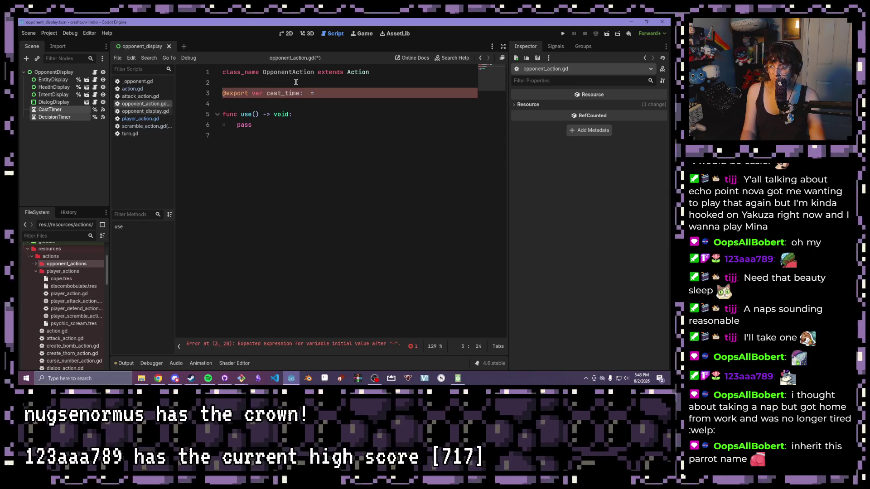
type("float = ")
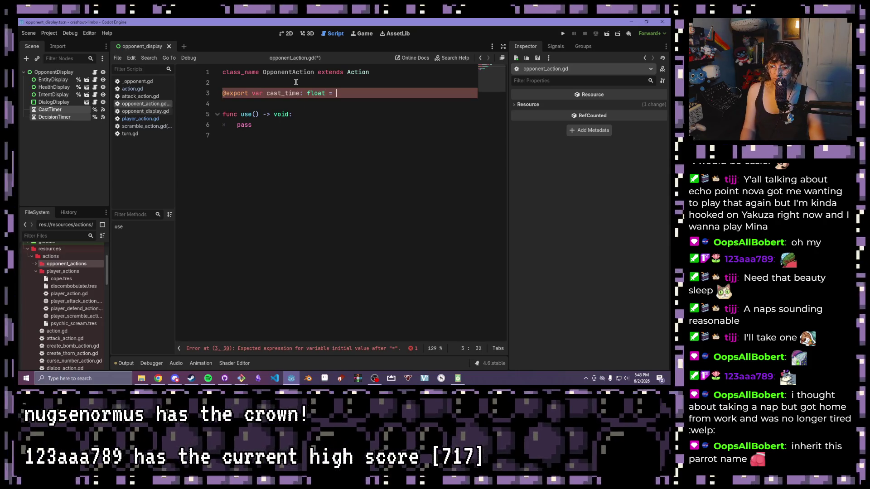
type("2.0")
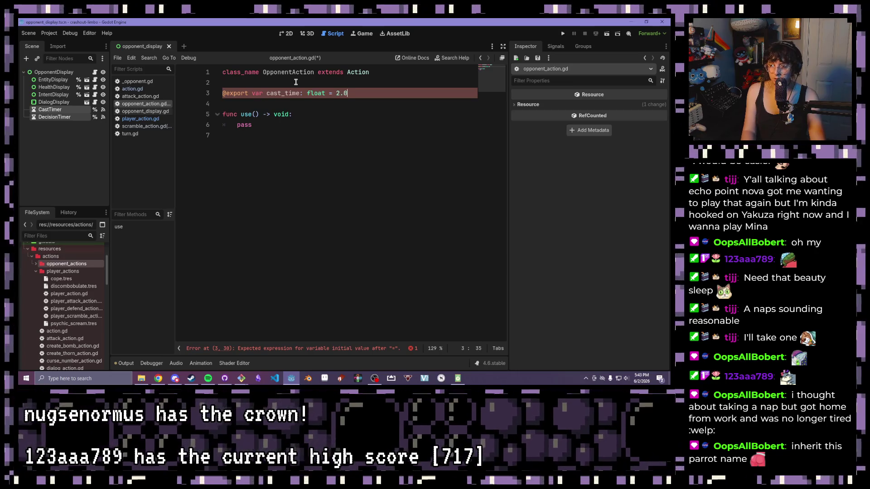
key("ctrl+s")
left_click(296, 125)
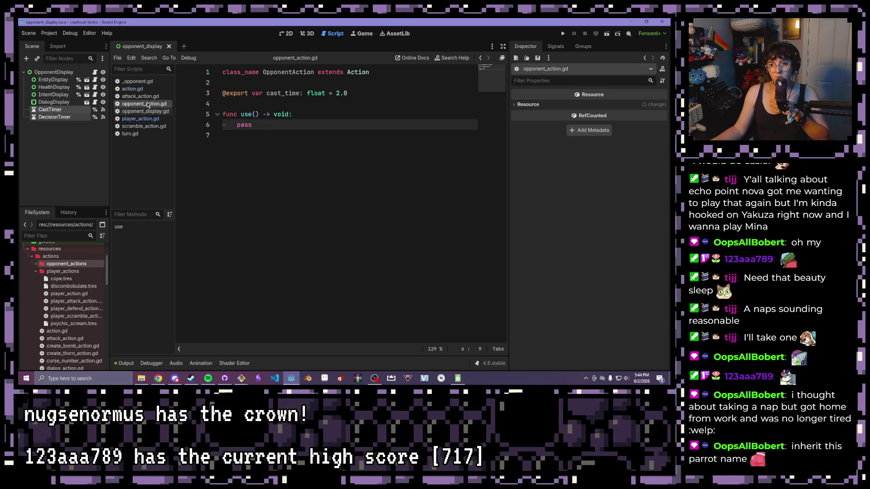
In _opponent.gd, retype decision_time from int to float and save.
left_click(142, 111)
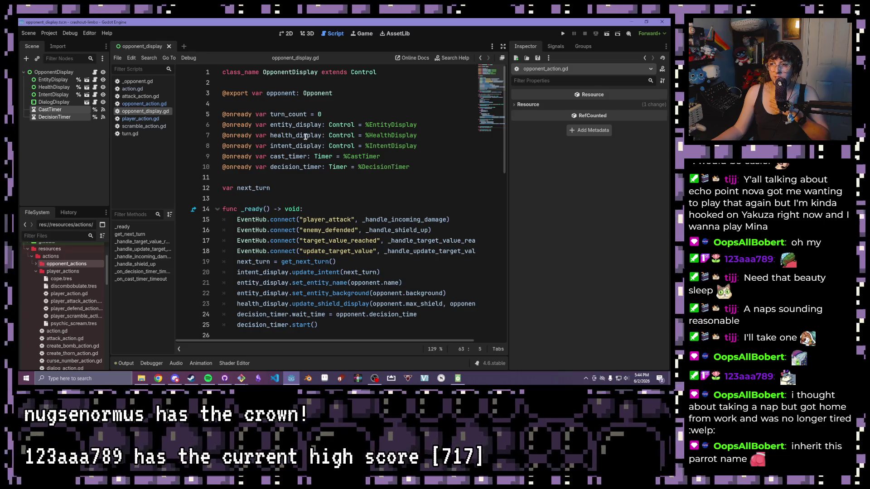
left_click(136, 81)
left_click(319, 105)
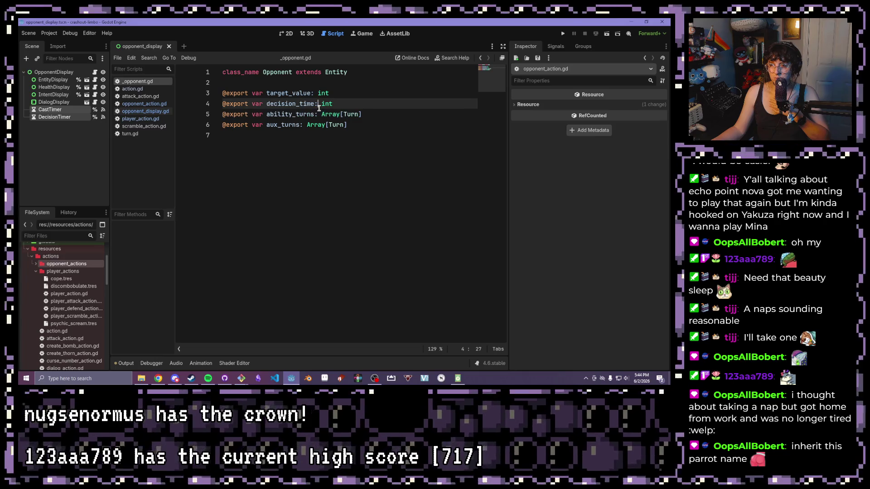
key("BackSpace")
mouse_move(328, 109)
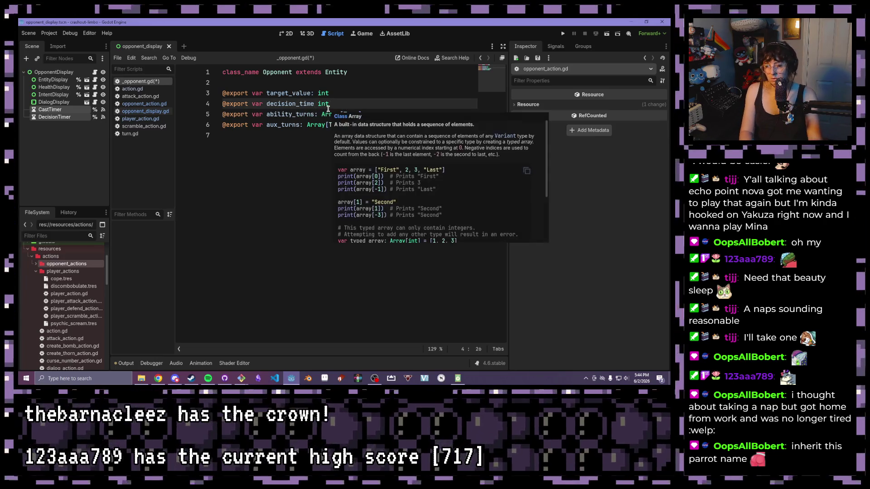
key("BackSpace")
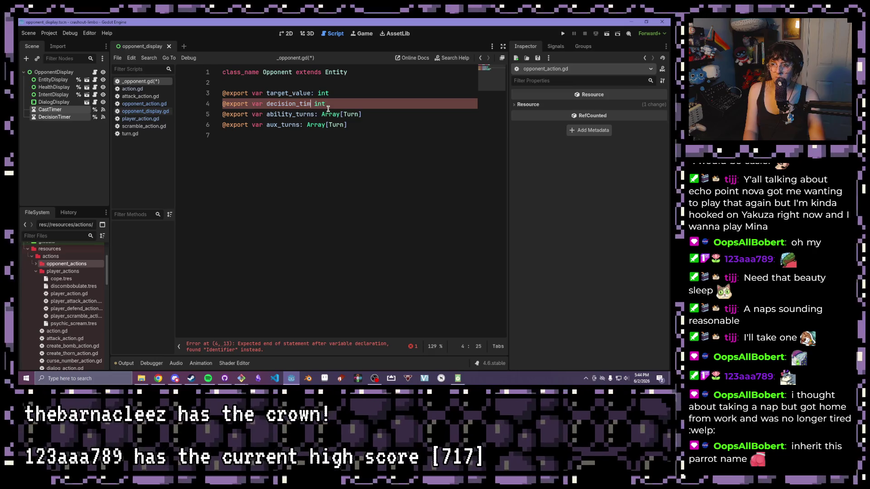
type("e:")
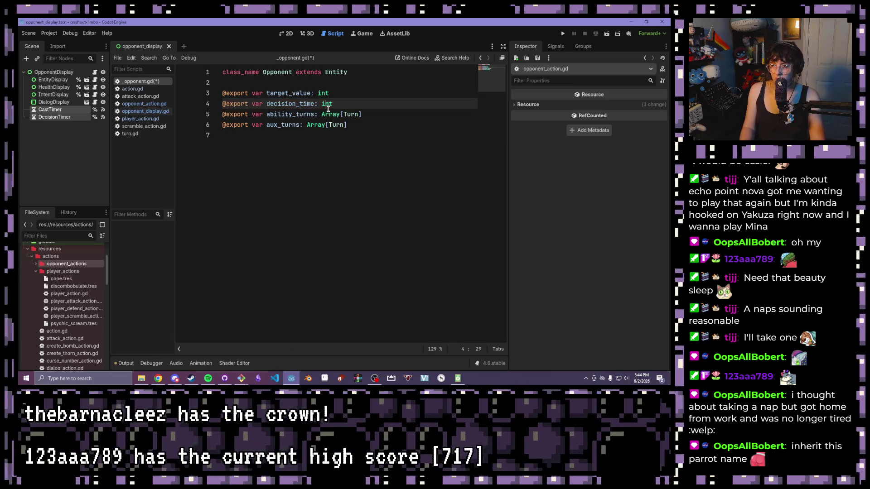
key("BackSpace")
key("BackSpace")
key("BackSpace")
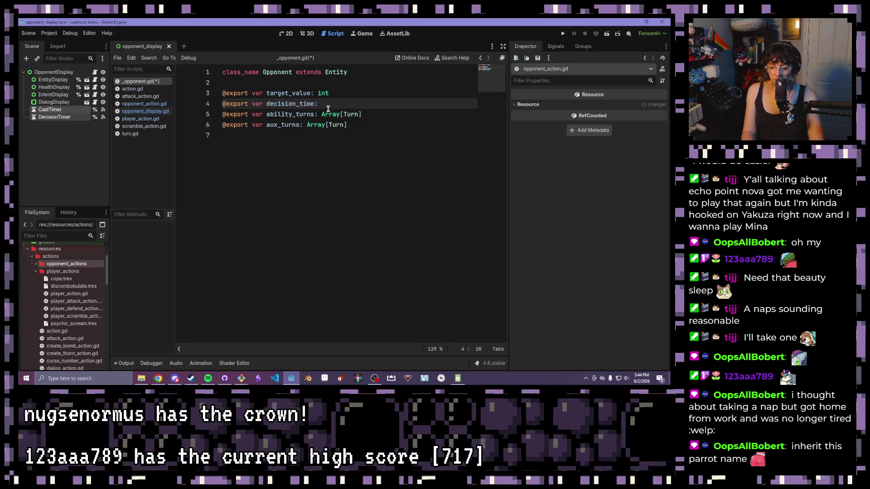
type("loat")
key("ctrl+s")
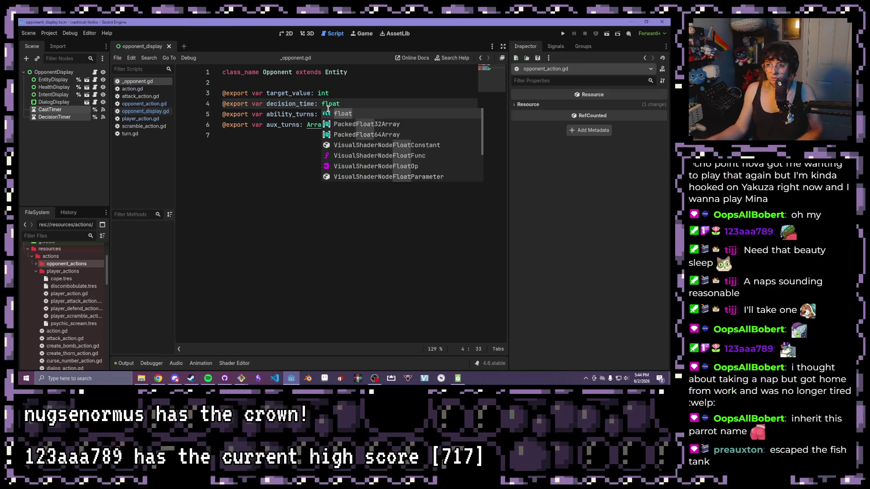
Open the action.gd base script from the script list.
left_click(274, 135)
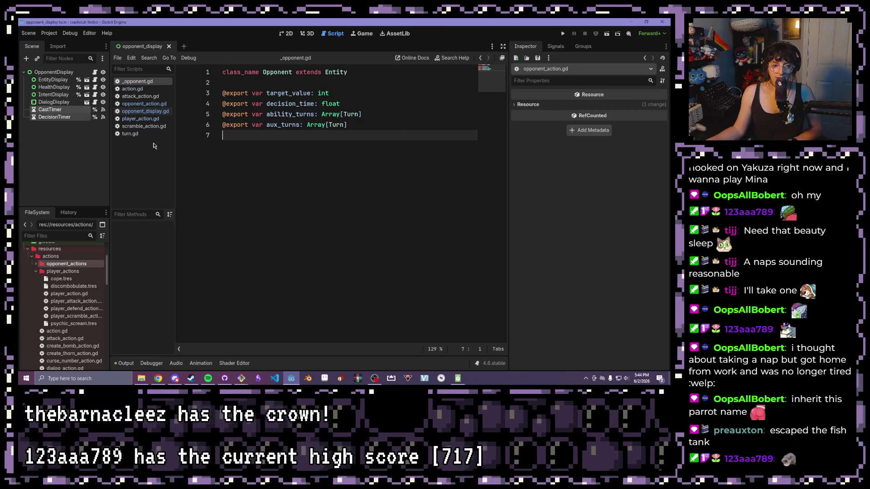
left_click(322, 114)
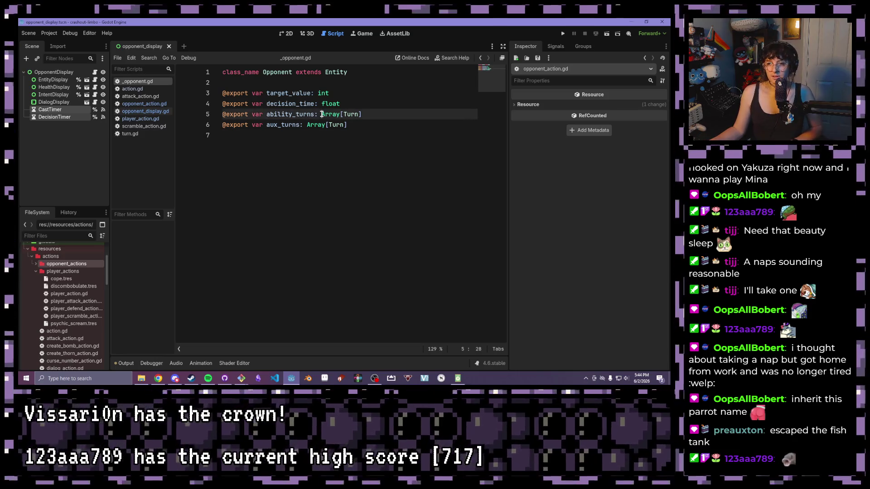
left_click(135, 89)
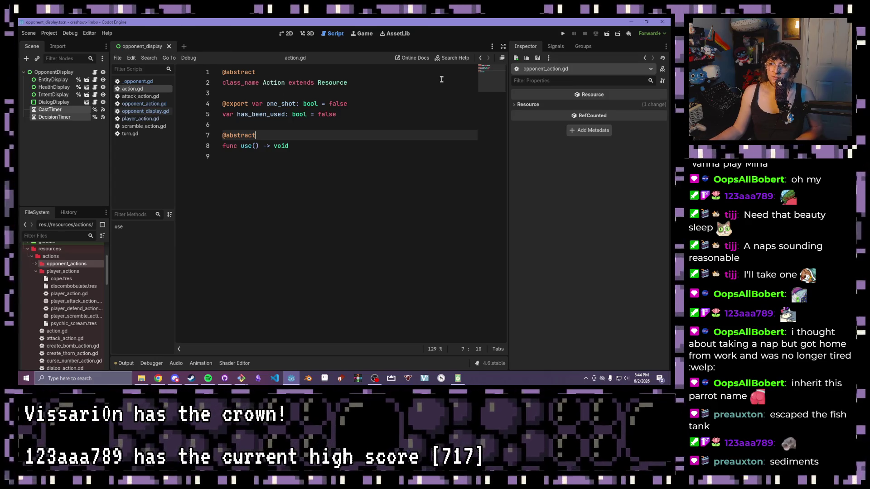
Highlight action.gd's one_shot and has_been_used declarations.
left_click_drag(369, 103, 157, 104)
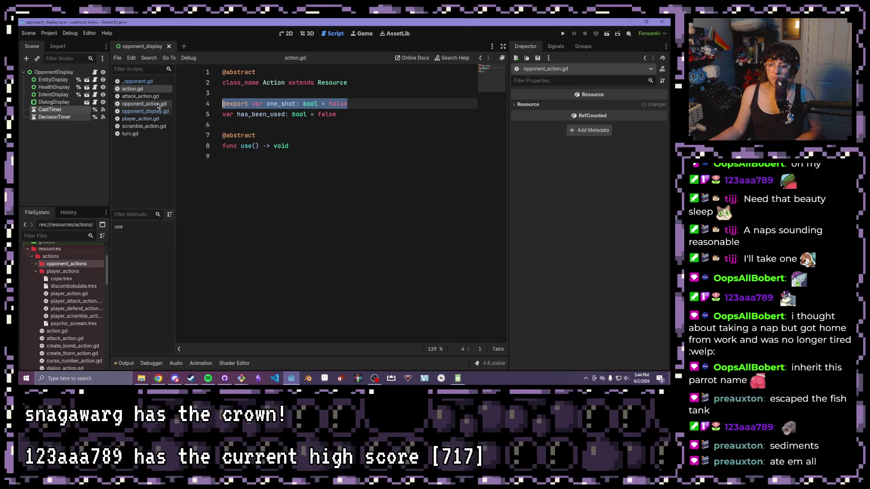
left_click_drag(356, 116, 170, 109)
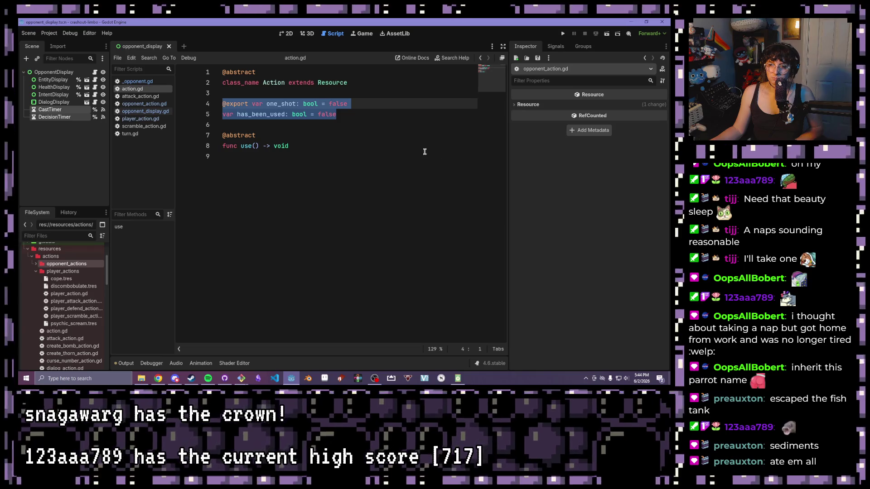
left_click(338, 130)
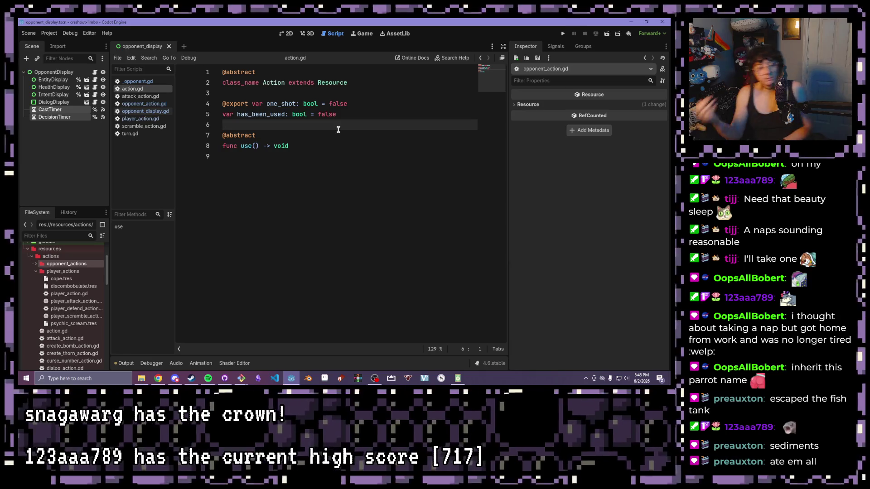
Collapse player_actions, open dialog_action.gd, then reopen action.gd in the script editor.
left_click(36, 271)
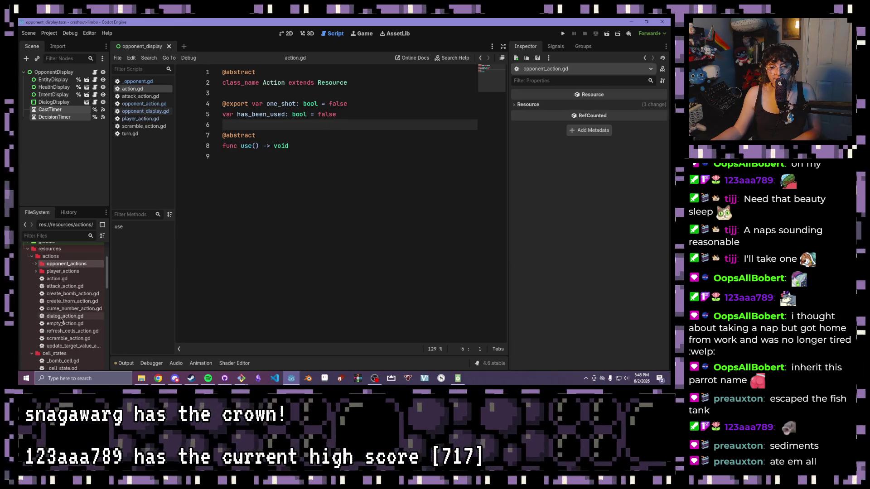
double_click(65, 315)
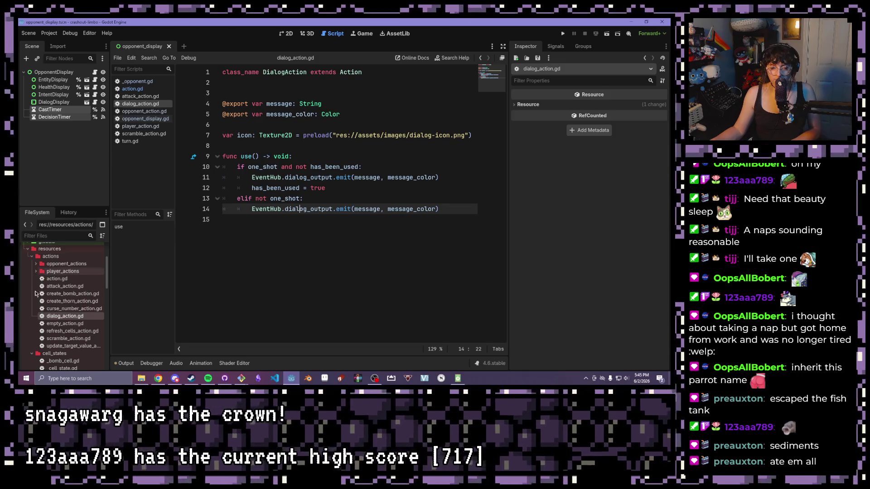
scroll(68, 311, "up", 3)
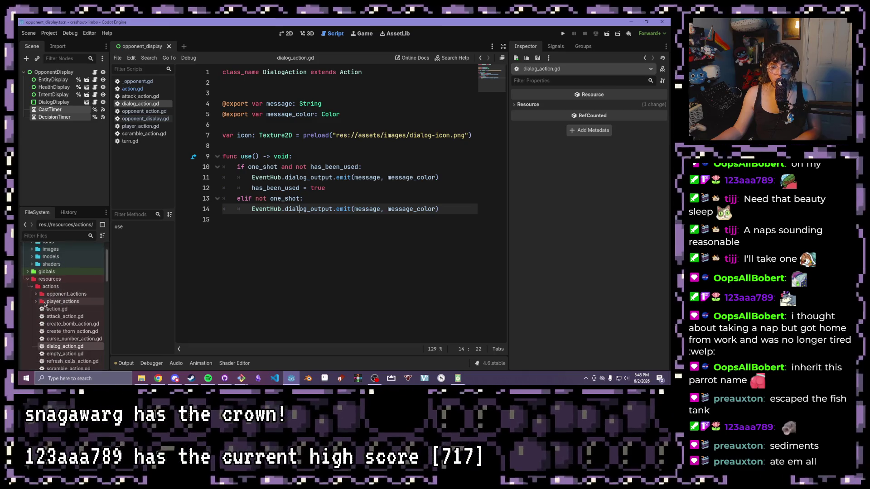
left_click(51, 310)
double_click(52, 310)
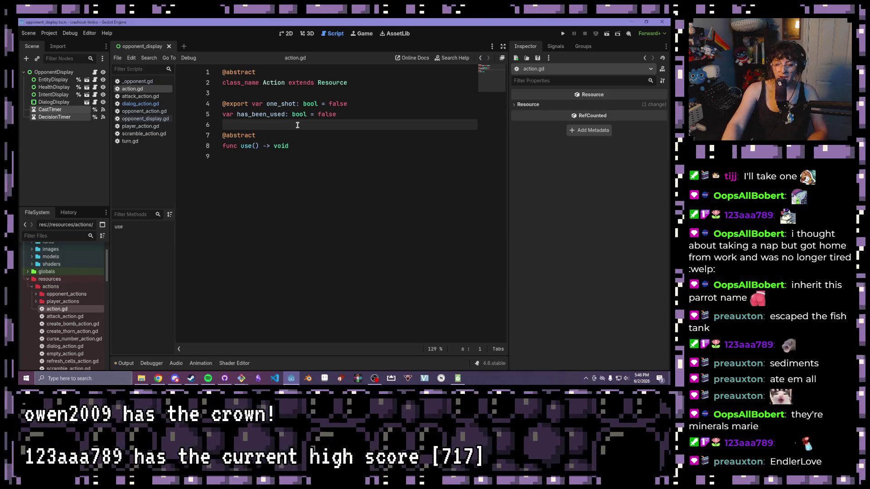
Highlight part of the one_shot and has_been_used declarations in action.gd.
mouse_move(364, 115)
left_mouse_down()
mouse_move(218, 104)
mouse_move(416, 104)
left_mouse_up()
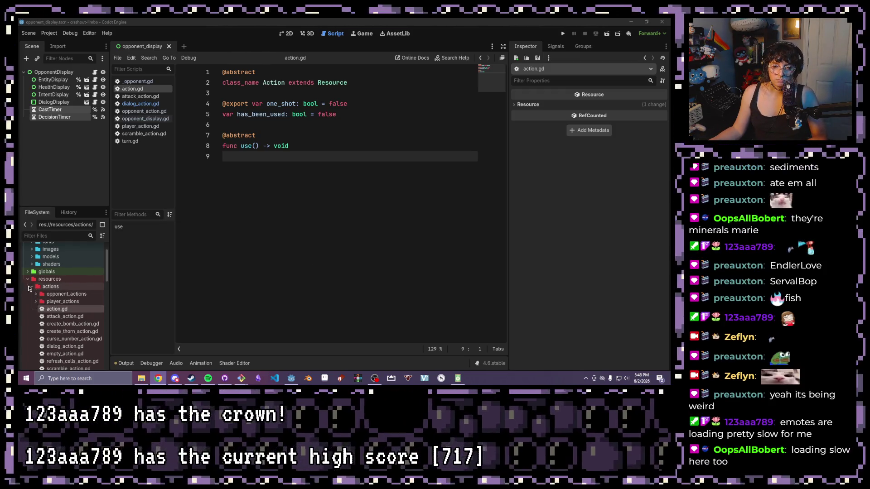
Collapse the actions, entities, objectives, opponents and psyches folders under resources.
left_click(31, 287)
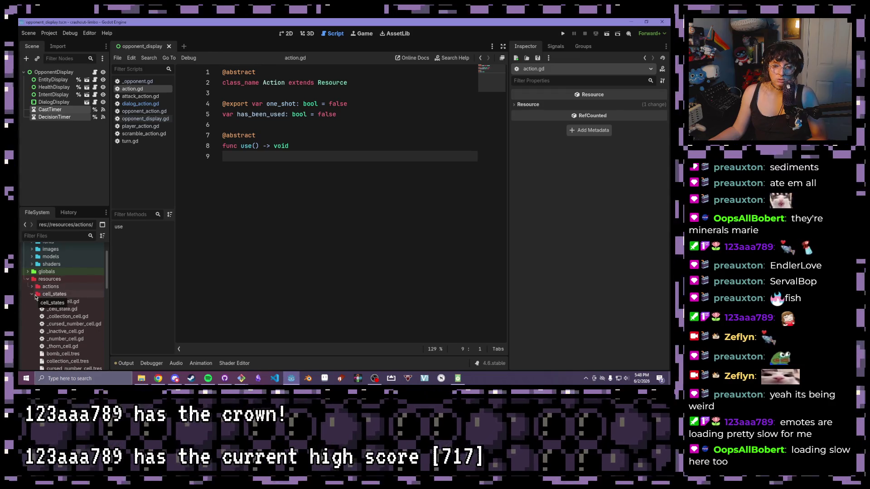
left_click(32, 301)
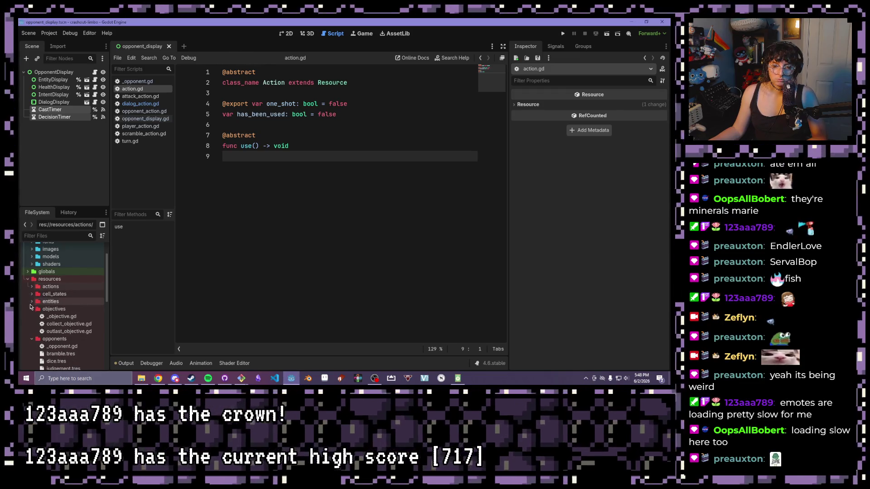
left_click(32, 309)
left_click(32, 316)
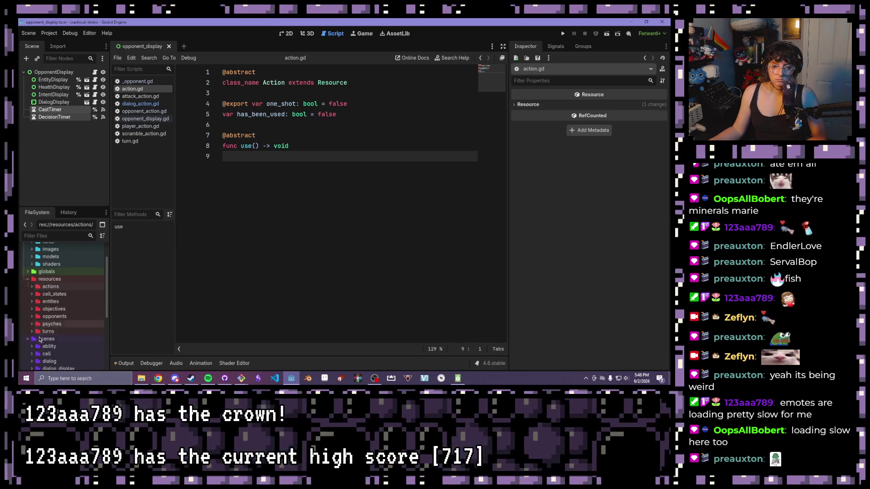
left_click(32, 324)
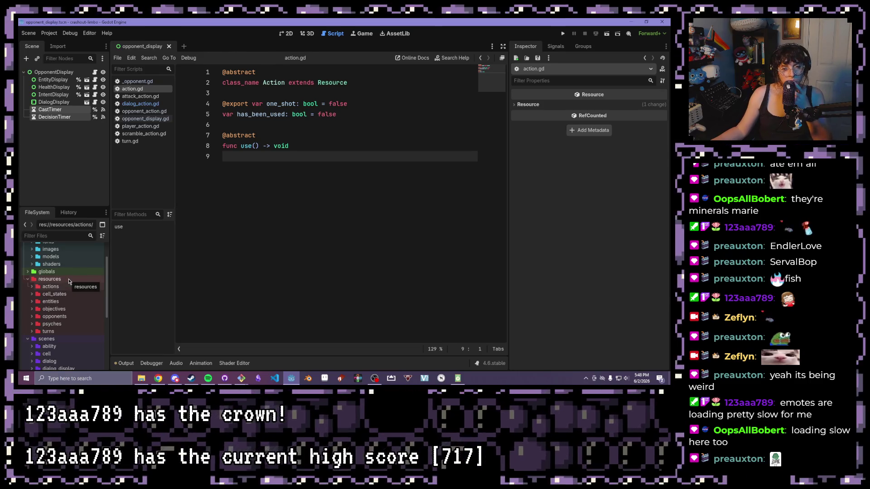
right_click(68, 278)
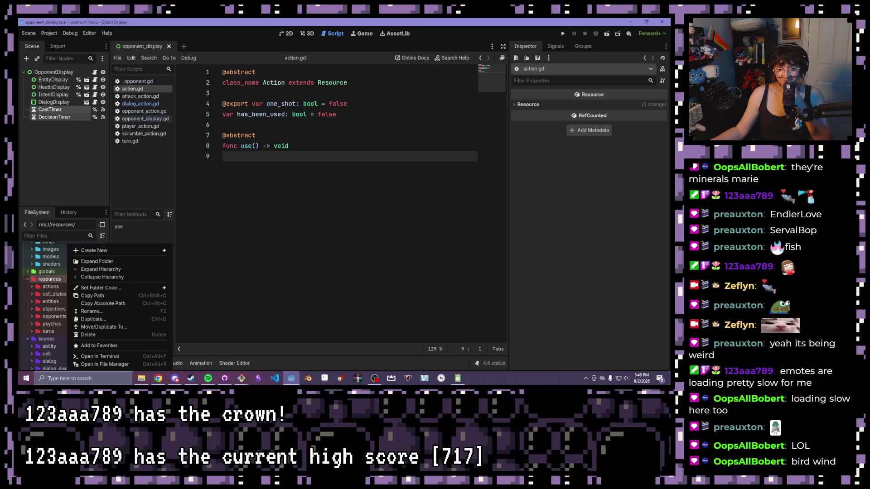
left_click(55, 283)
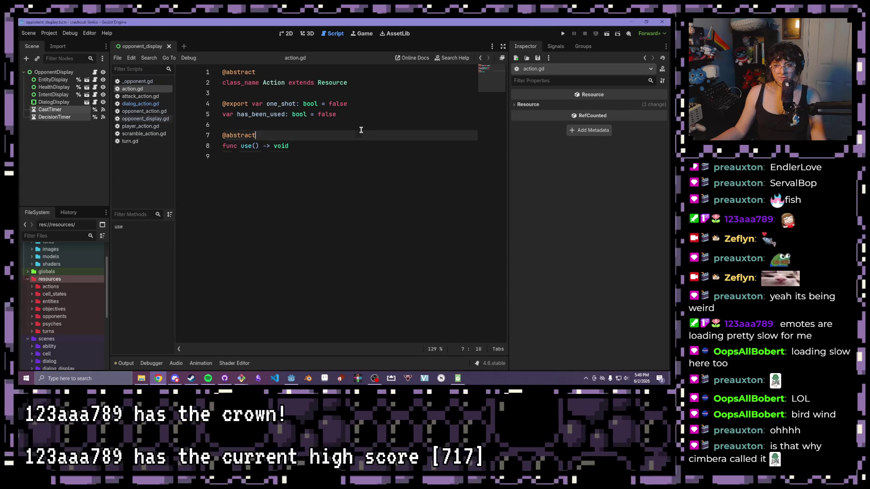
Re-expand the actions folder to list its subfolders and action scripts.
left_click(308, 135)
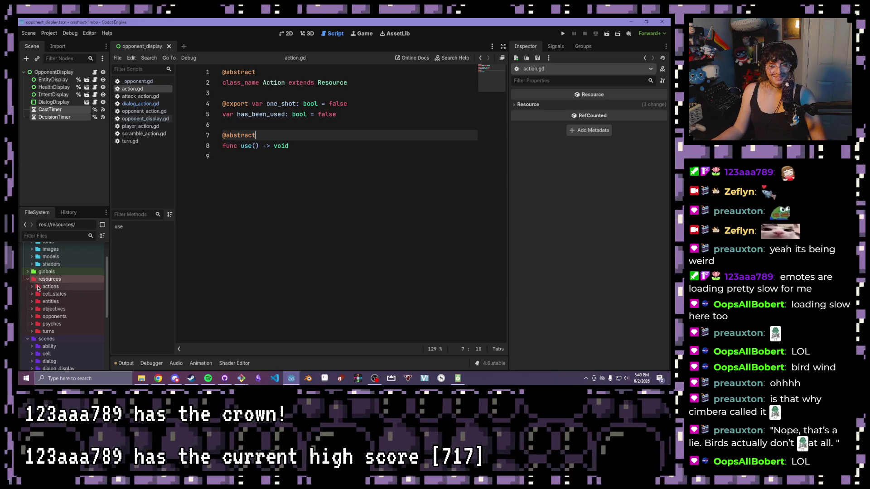
left_click(33, 287)
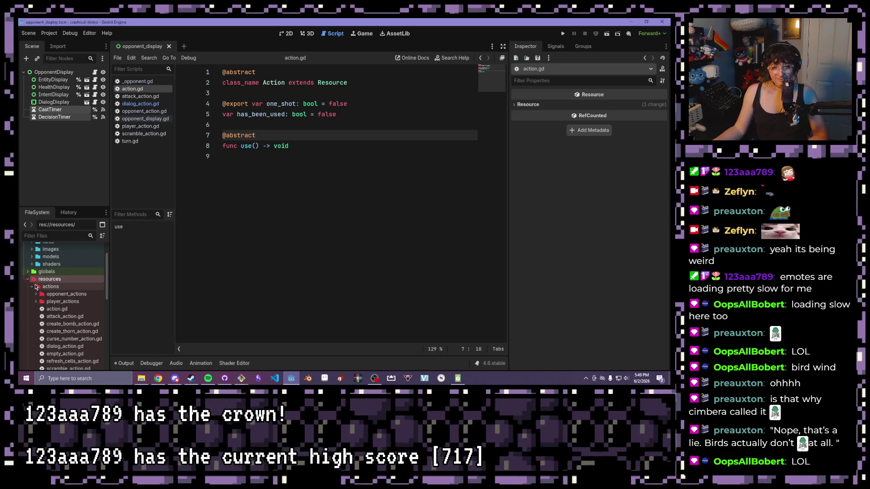
right_click(51, 286)
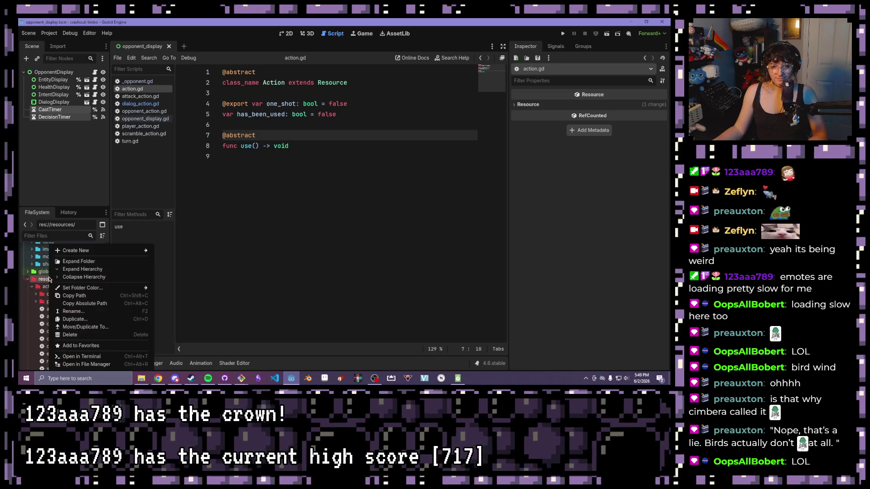
Add a new folder named 'abilities' under res://resources.
mouse_move(107, 250)
left_click(183, 251)
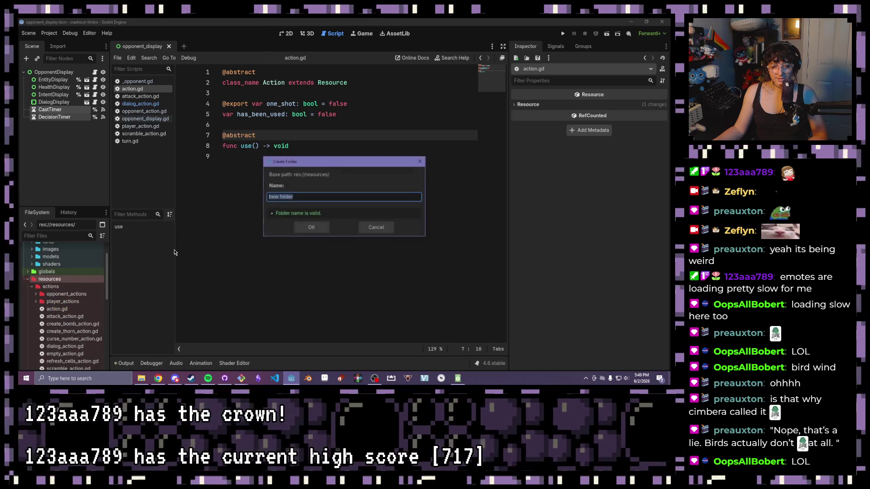
type("abilities")
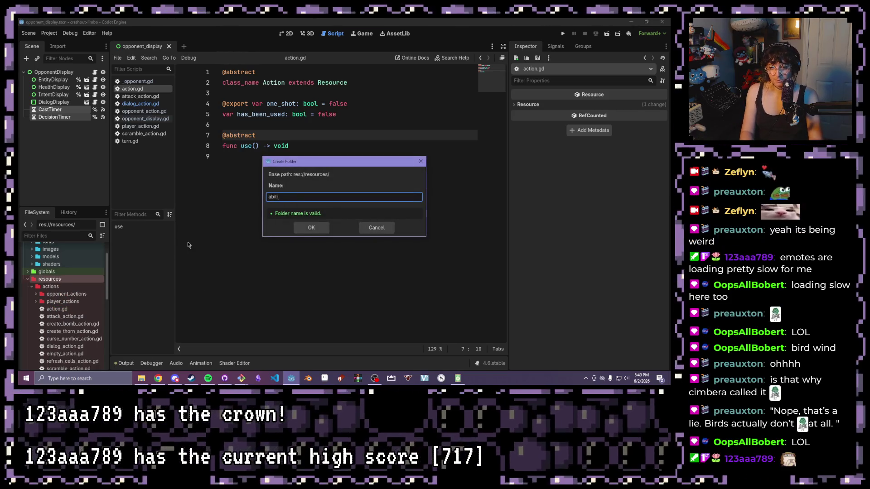
key("Return")
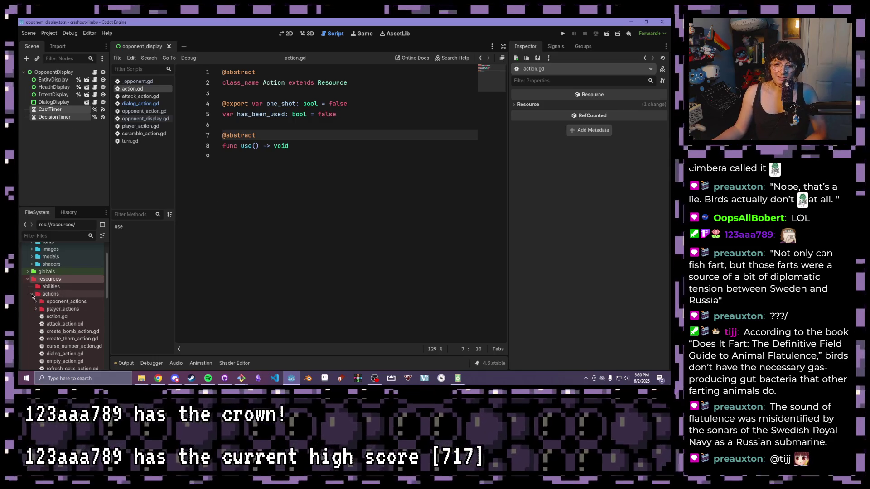
right_click(50, 287)
Create the player abilities subfolder (typed 'player_bilities') inside abilities.
left_click(30, 287)
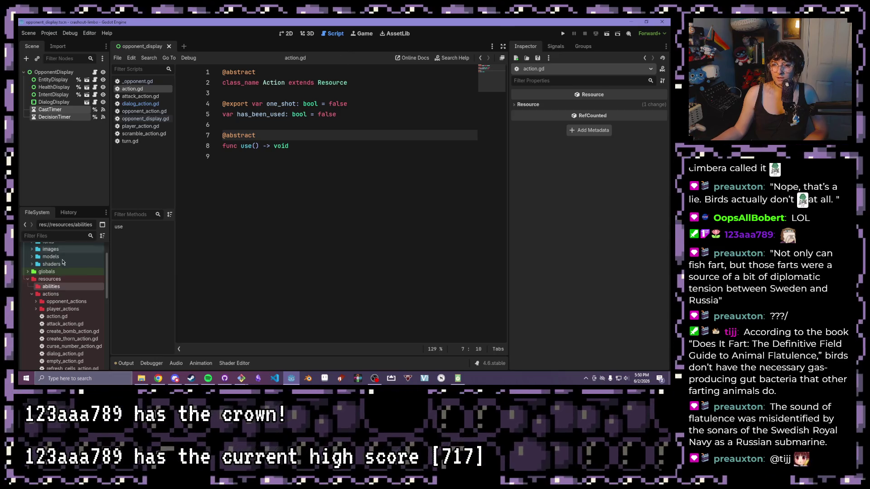
right_click(55, 249)
mouse_move(105, 255)
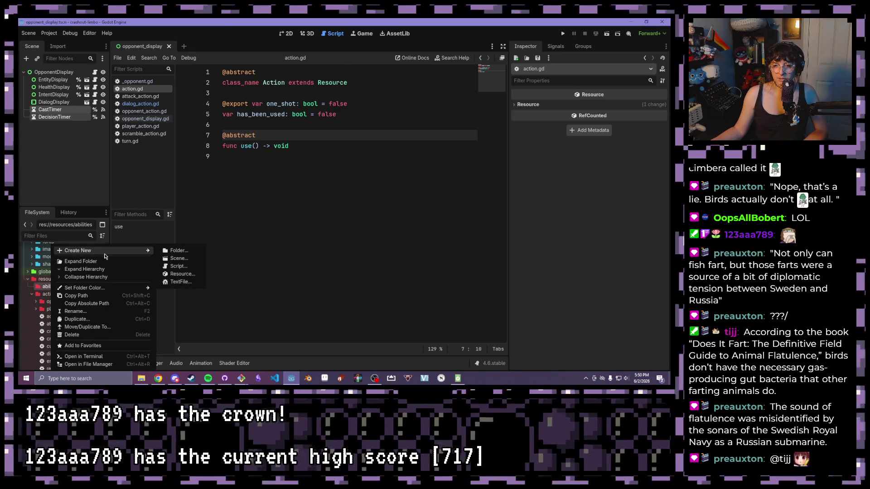
left_click(190, 252)
type("player_abilities")
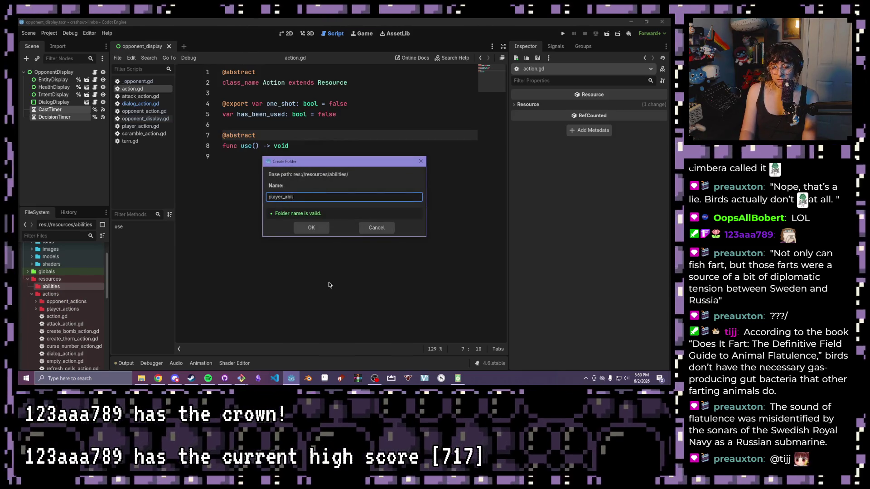
key("Return")
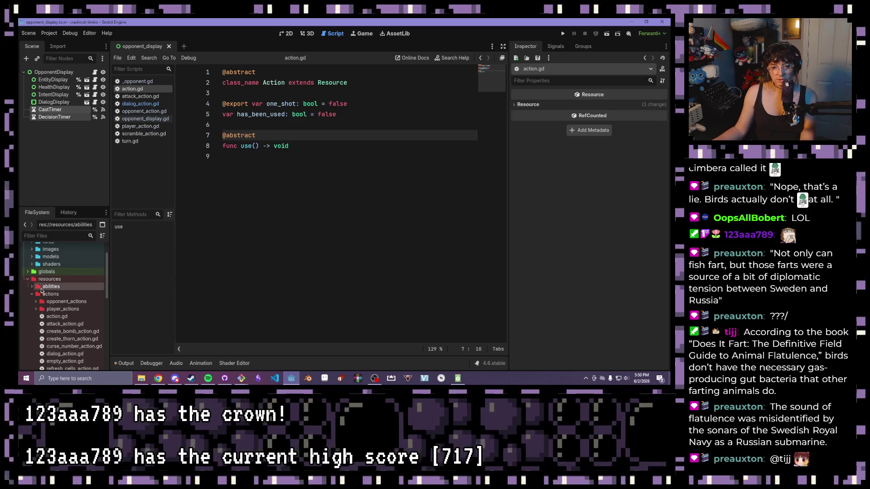
Add an opponent_abilities subfolder inside abilities and expand abilities to show both.
right_click(49, 287)
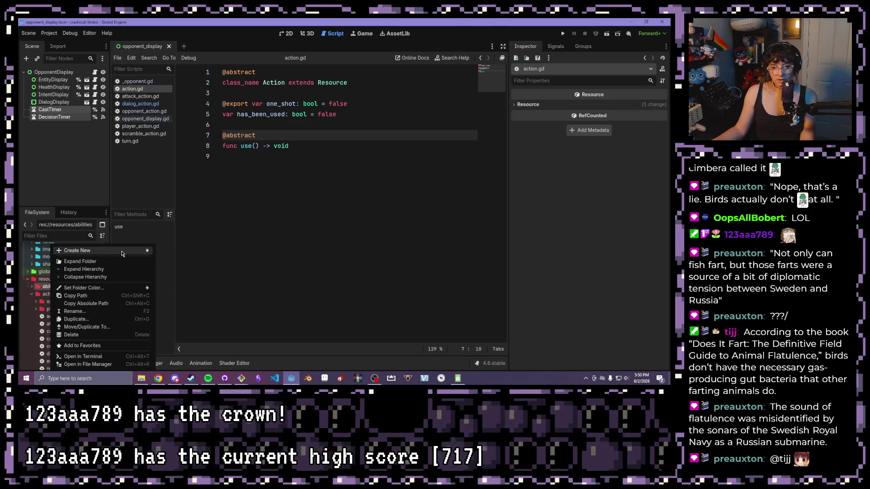
mouse_move(145, 255)
left_click(175, 251)
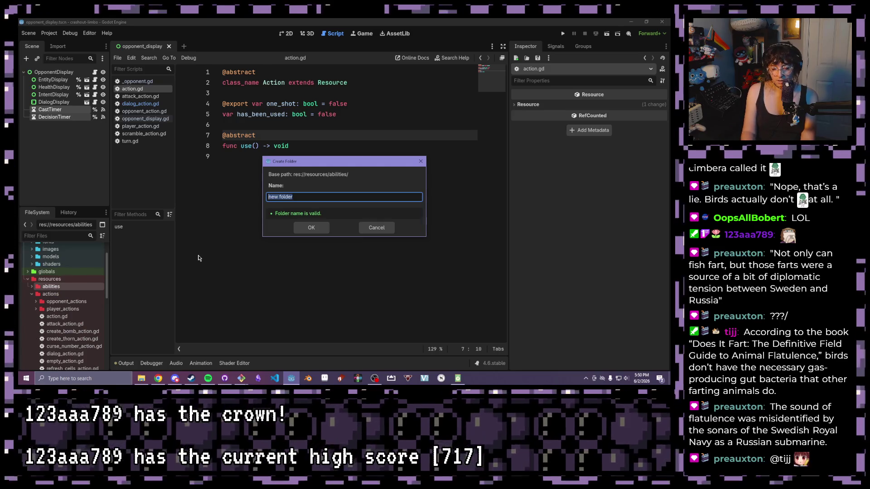
type("opponnent")
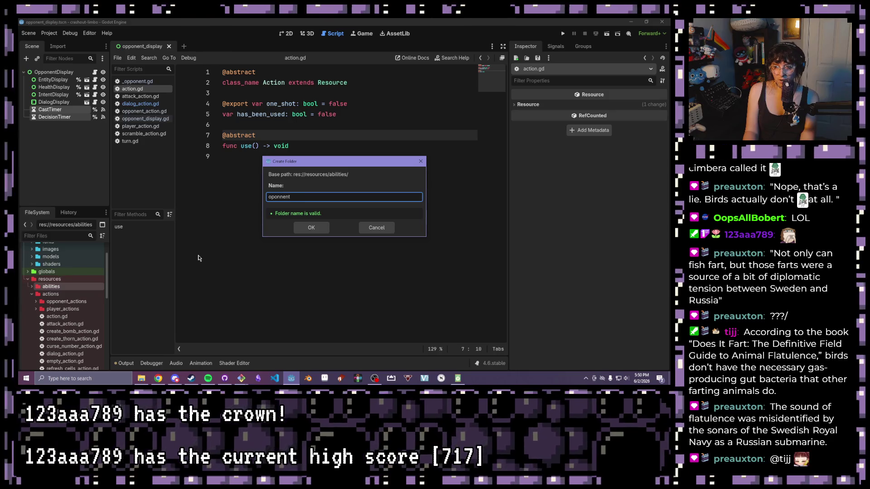
key("BackSpace")
key("BackSpace")
key("BackSpace")
type("ponent")
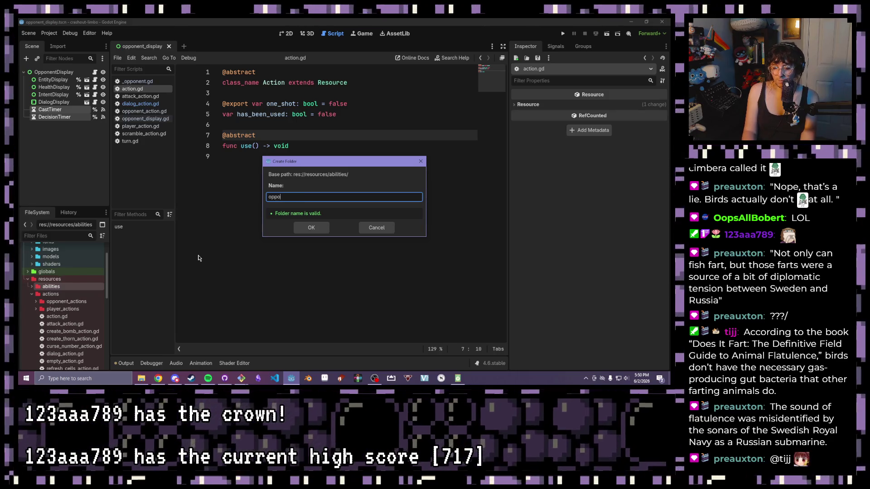
type("abilites")
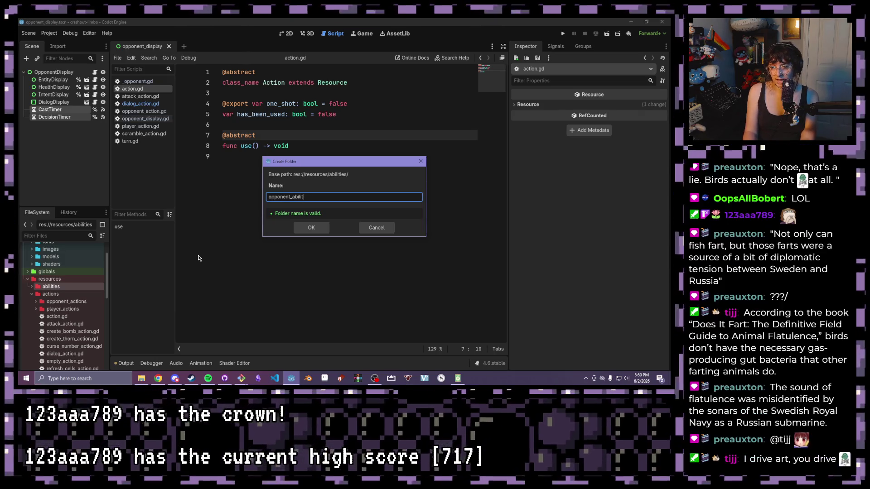
type("ies")
key("Return")
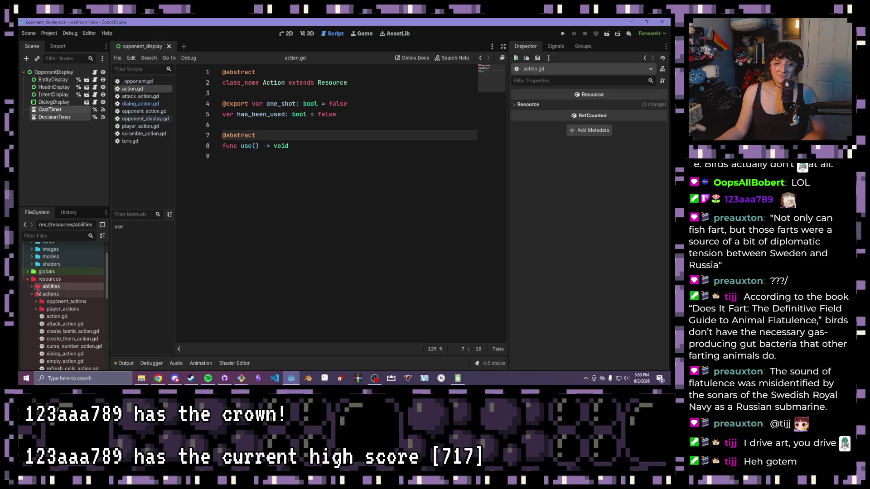
double_click(53, 287)
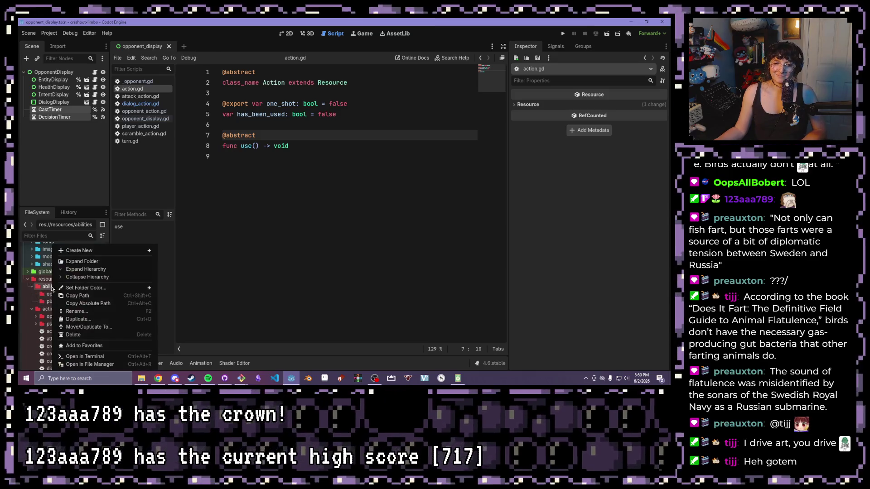
Create ability.gd in the abilities folder, inheriting from Resource.
right_click(54, 287)
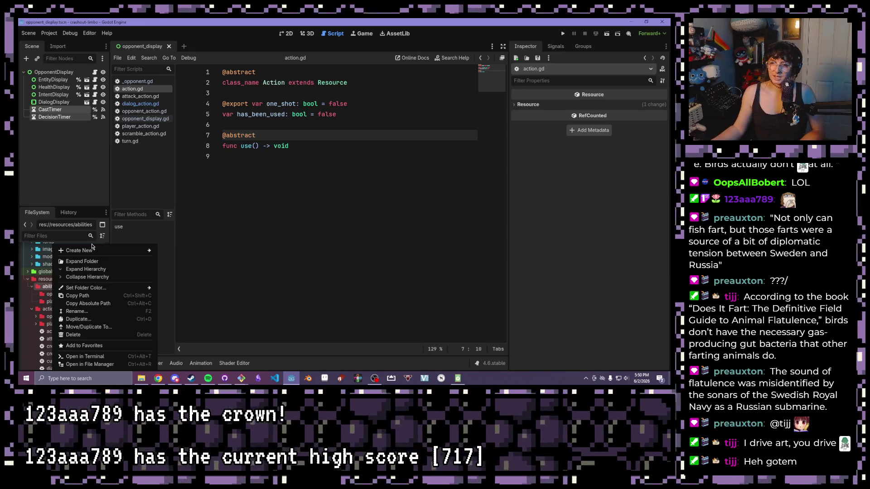
mouse_move(101, 251)
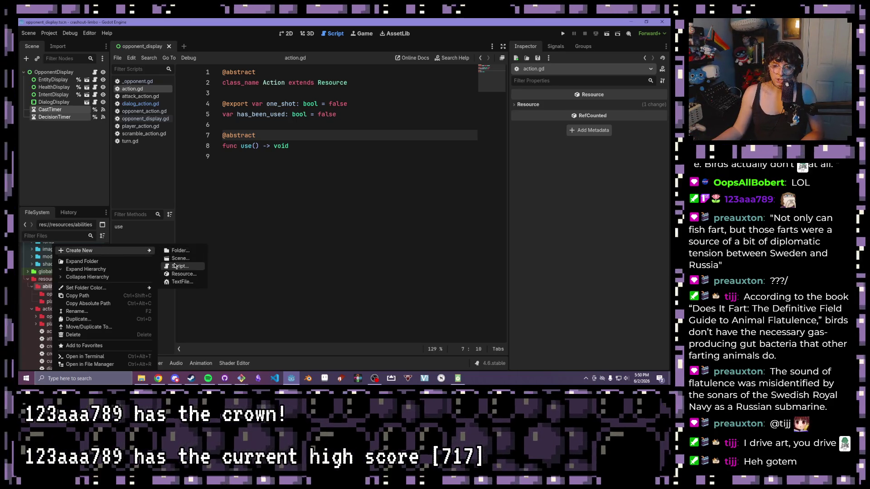
left_click(182, 268)
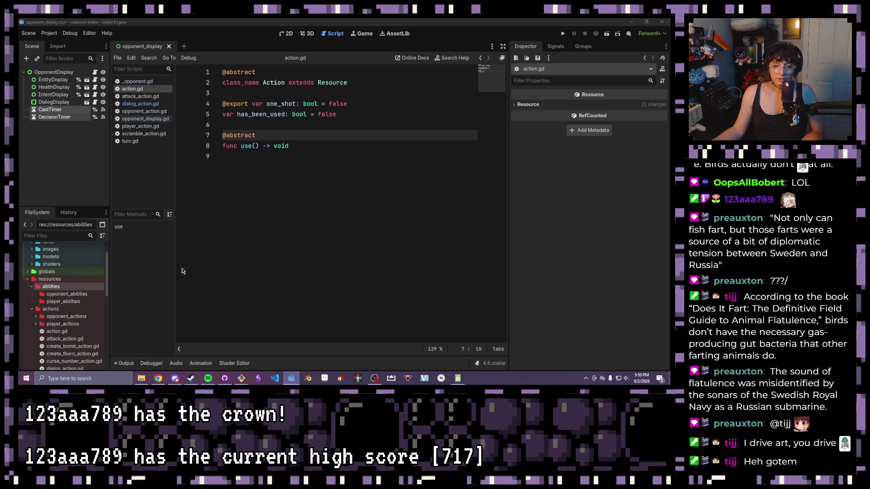
left_click(347, 161)
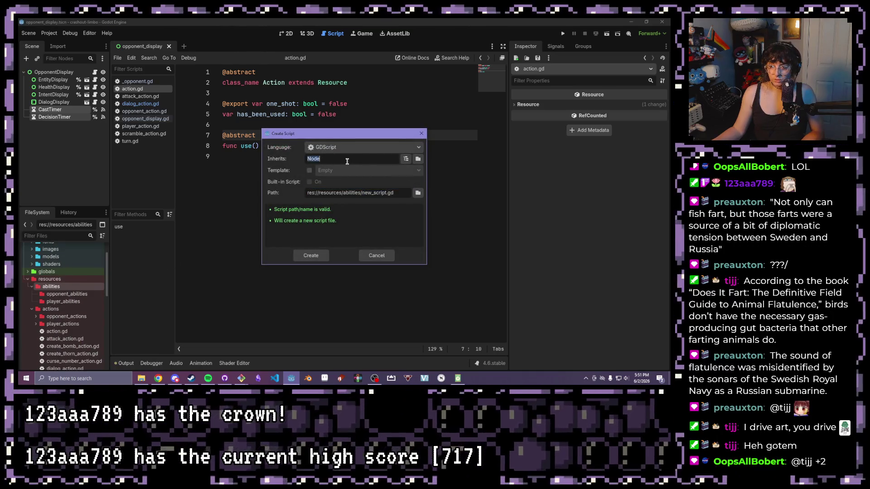
type("Resource")
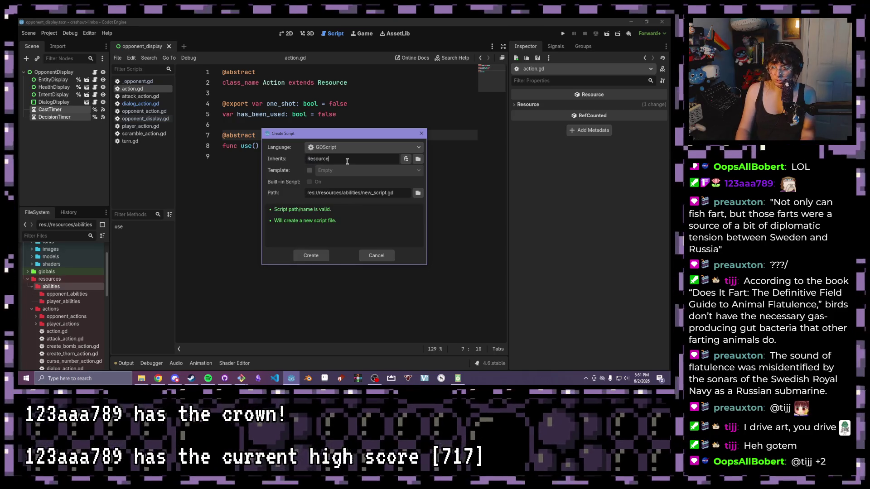
left_click_drag(388, 194, 363, 196)
key("Right")
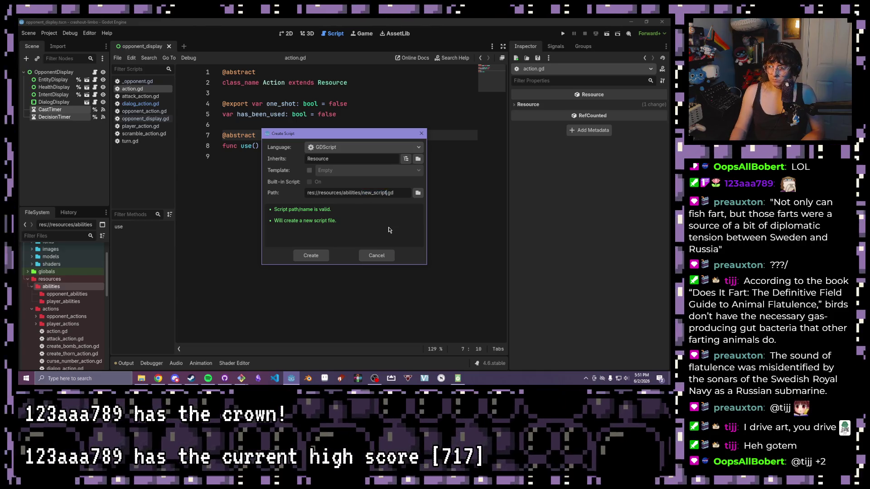
key("BackSpace")
key("BackSpace")
key("BackSpace")
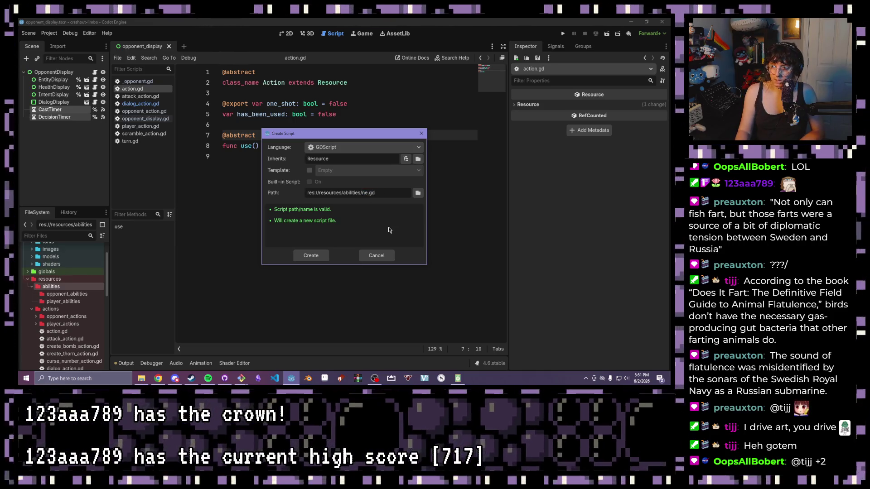
key("BackSpace")
type("abili")
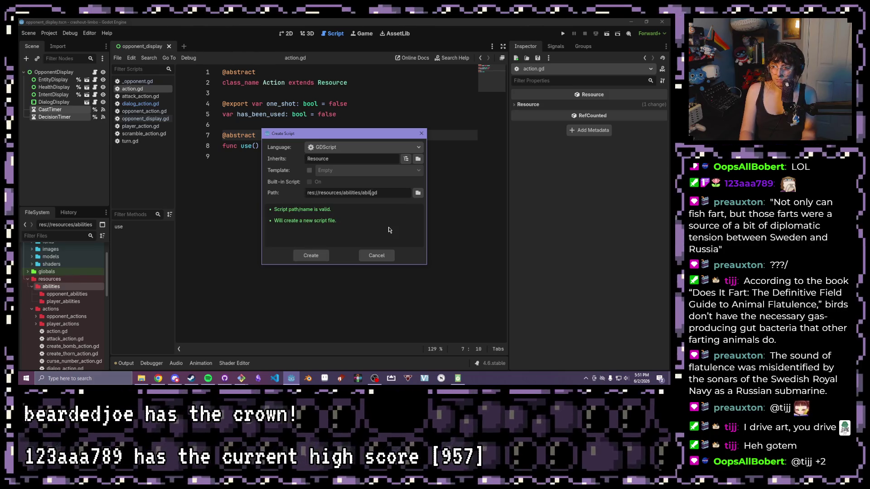
type("ty")
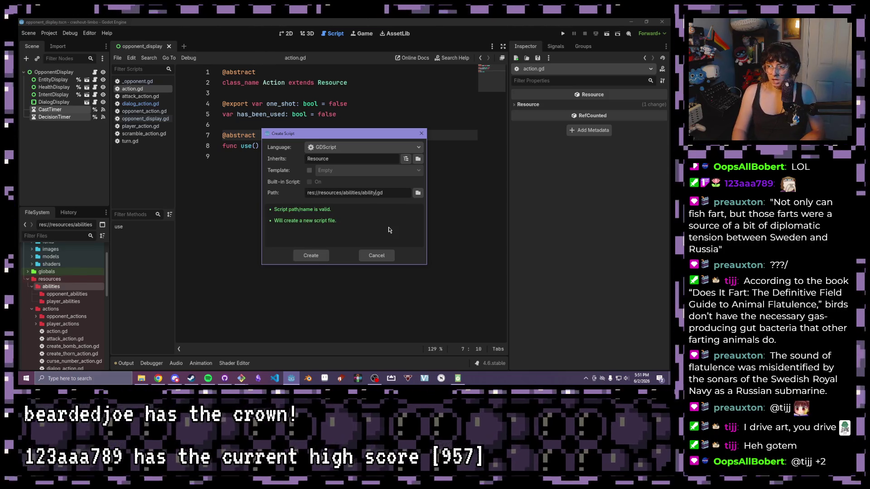
key("Return")
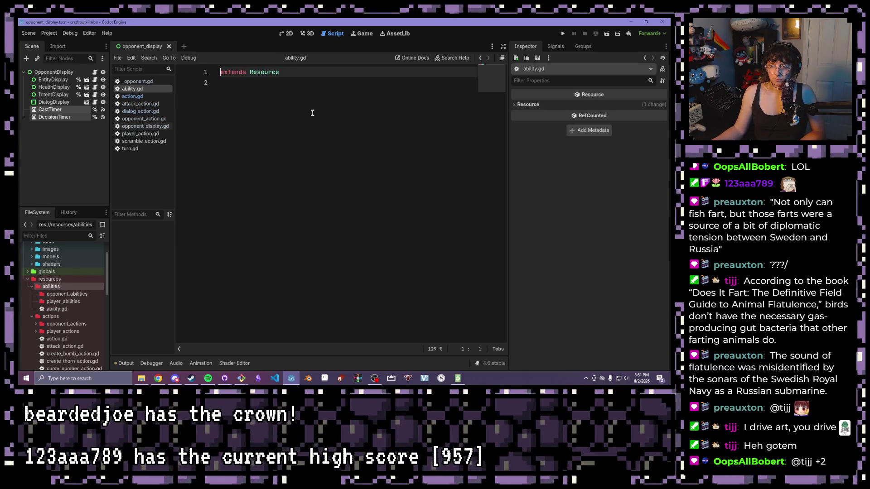
type("class")
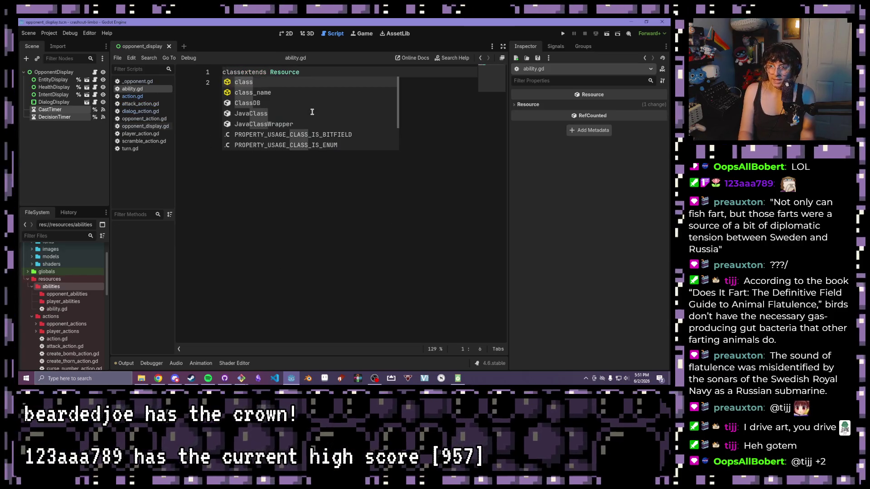
key("Down")
key("Tab")
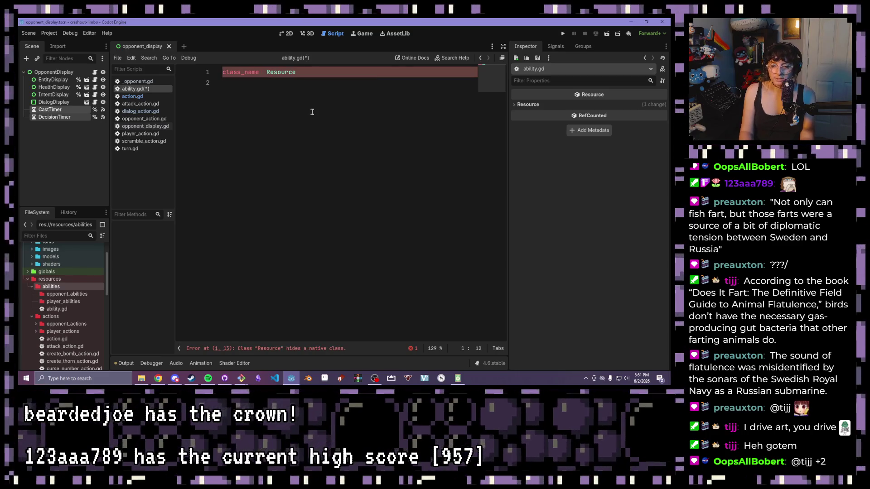
type("Ability e")
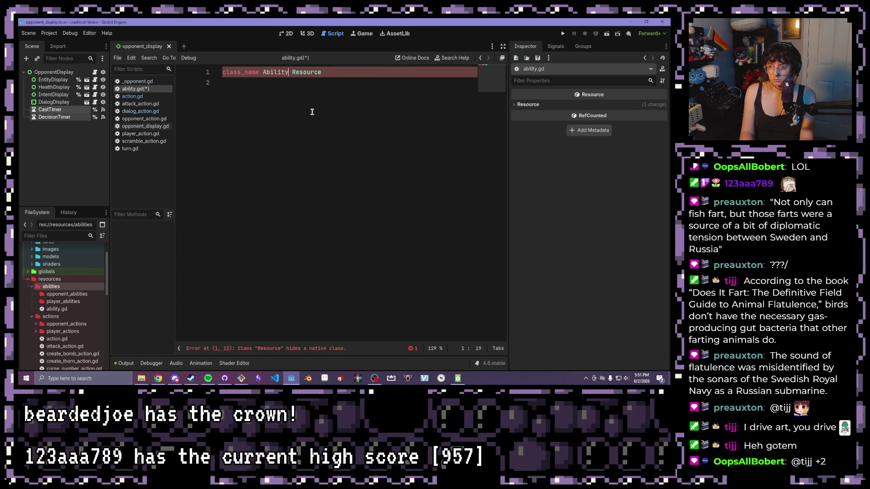
type("xtends")
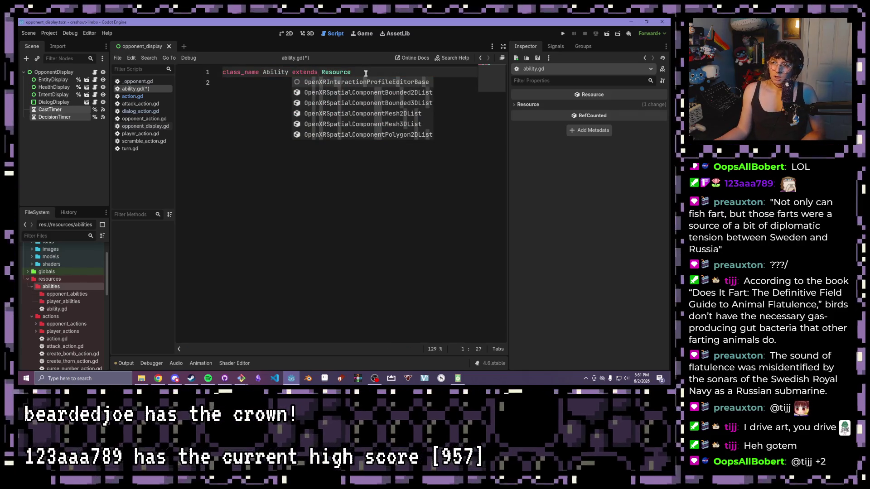
left_click(365, 73)
key("Return")
key("Return")
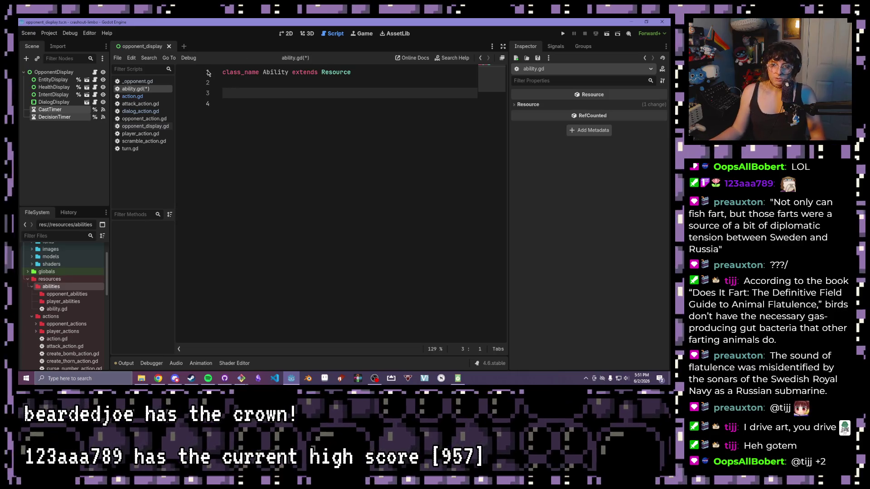
left_click(224, 73)
key("ctrl+shift+Return")
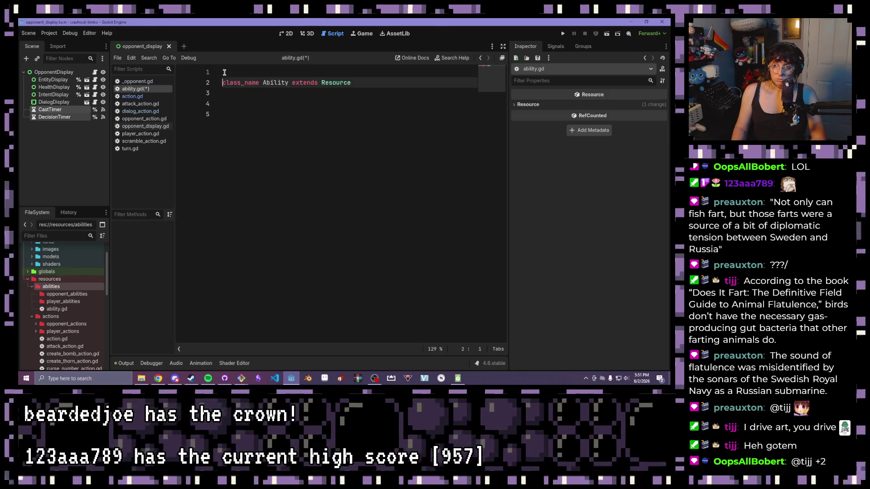
type("@abstrac")
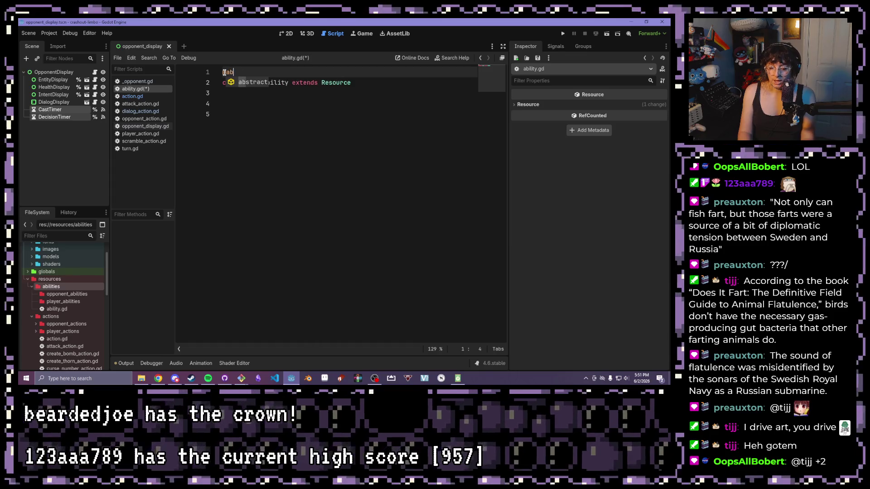
key("Return")
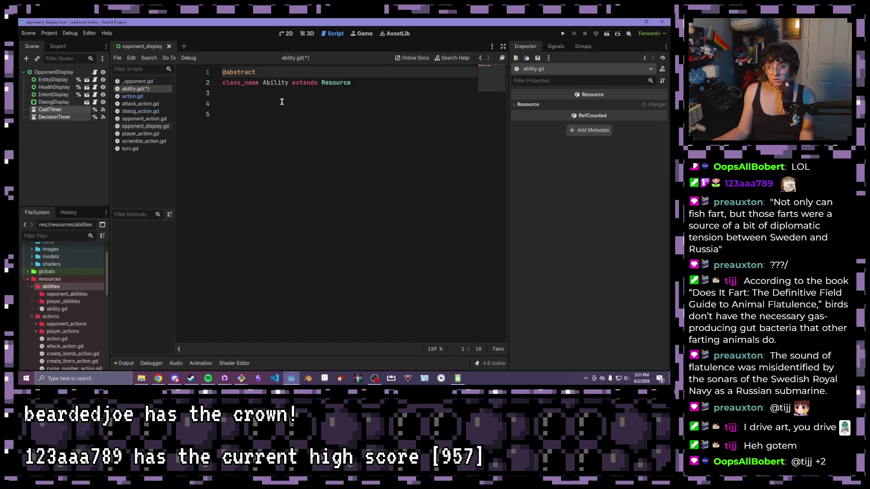
left_click(282, 102)
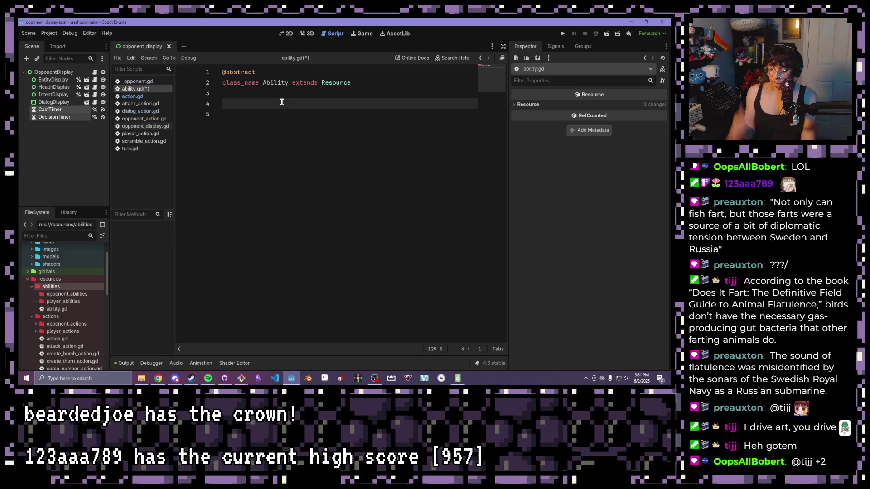
key("Delete")
type("@abstract")
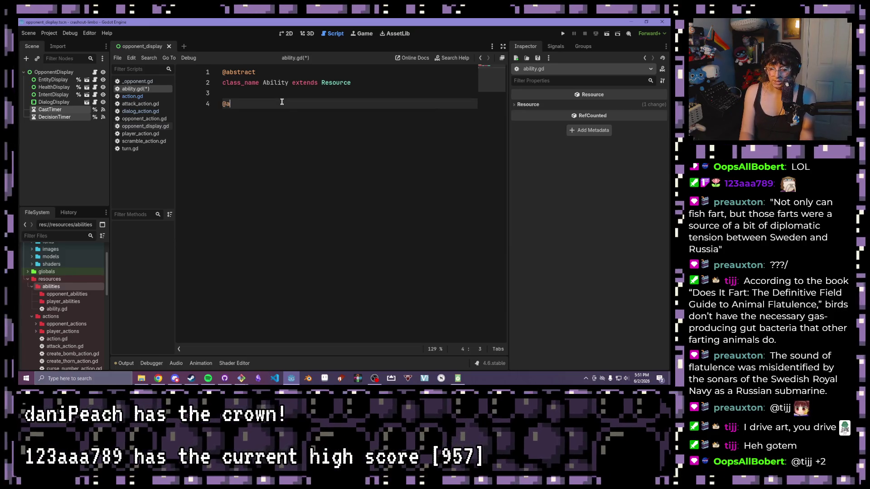
key("Return")
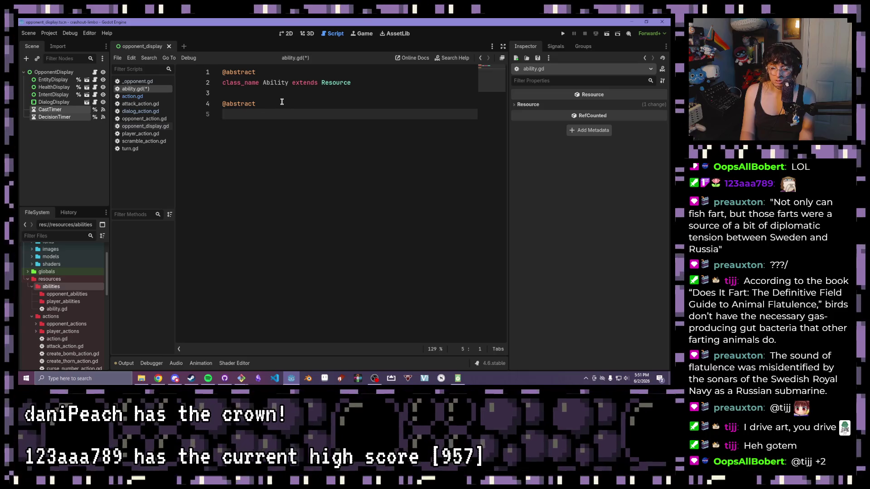
type("func ")
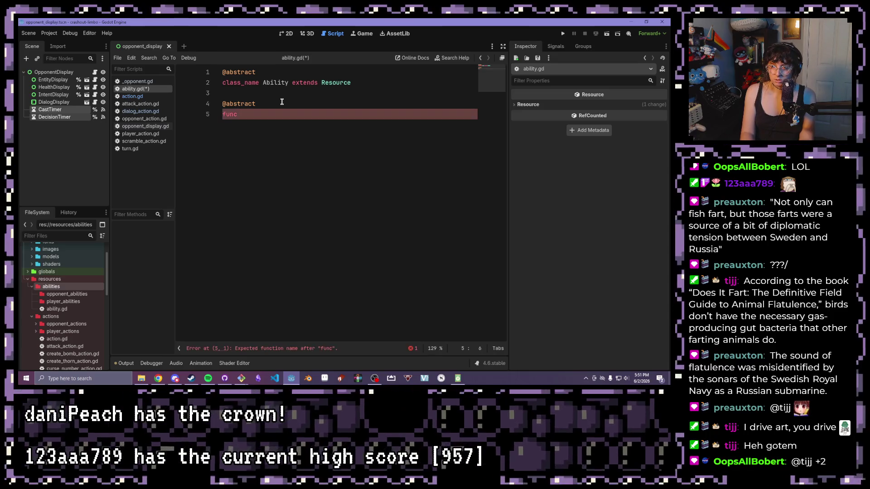
type("use() -> ")
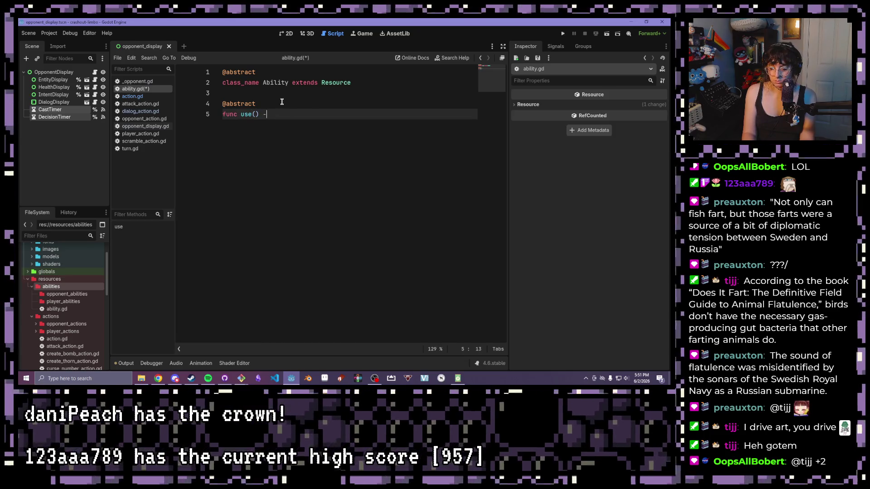
type("void:")
key("Return")
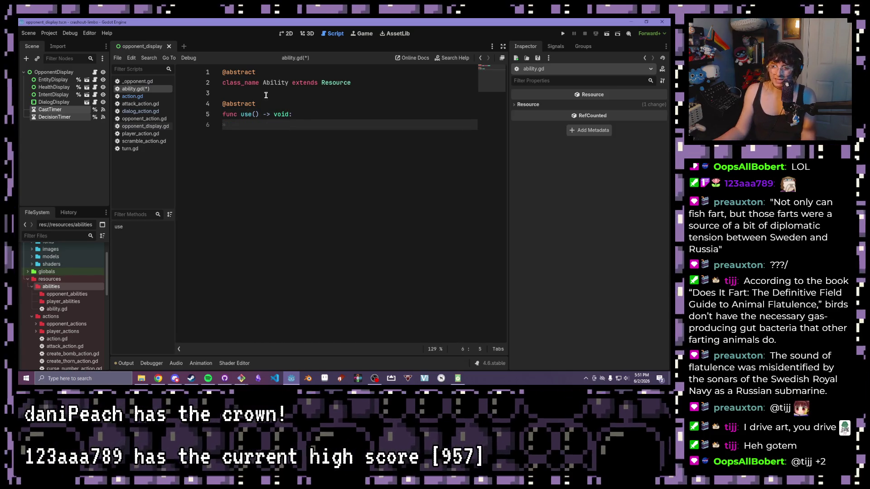
left_click(254, 114)
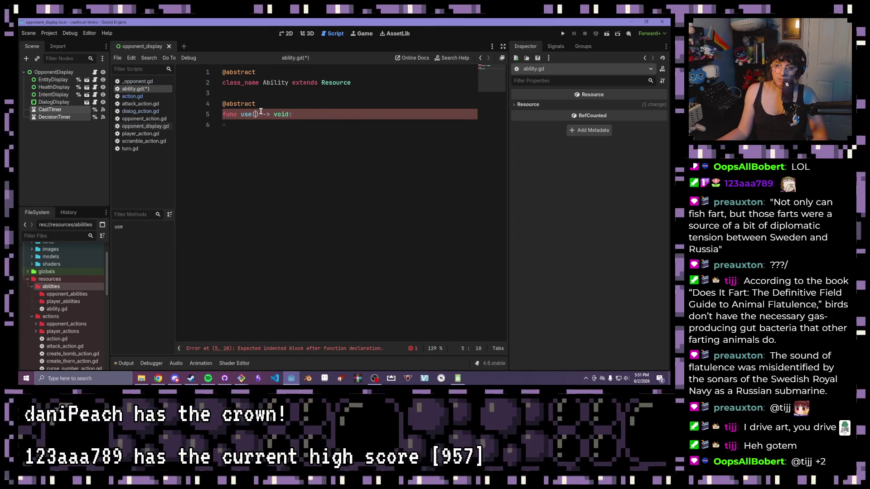
left_click(349, 118)
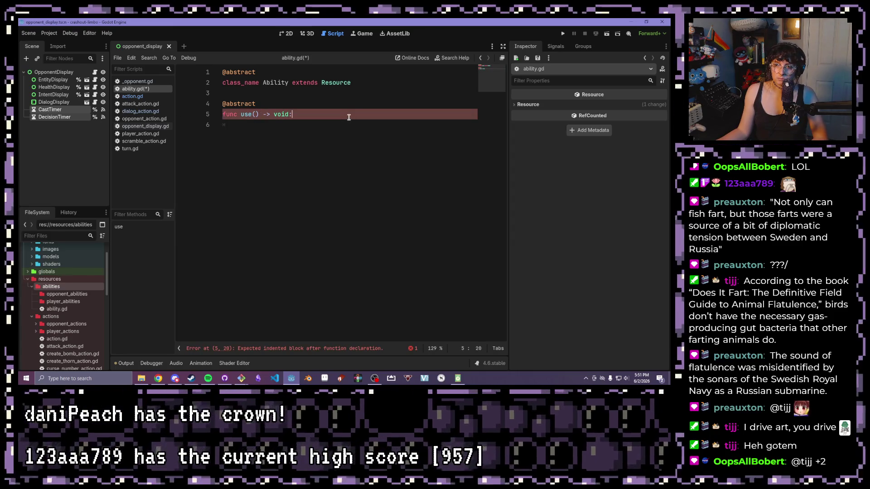
left_click(236, 134)
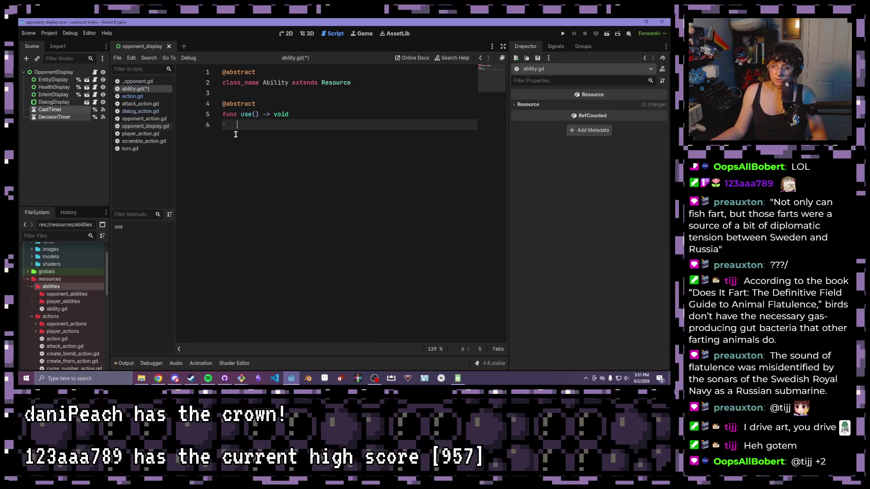
key("BackSpace")
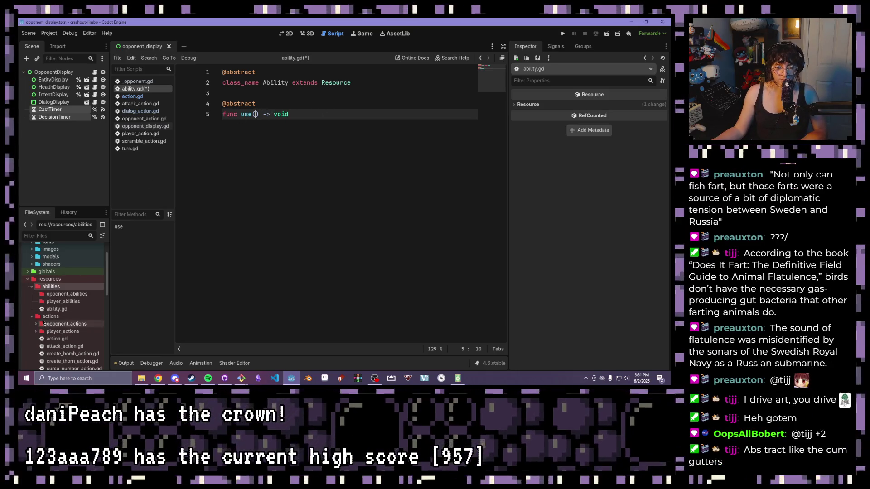
Collapse the actions and abilities folders, review the use() line, and save ability.gd.
left_click(31, 316)
left_click(31, 287)
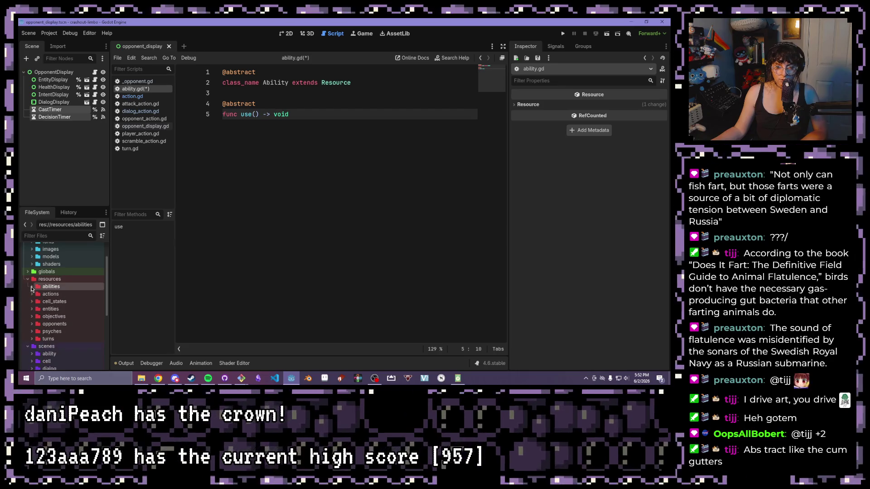
left_click(276, 114)
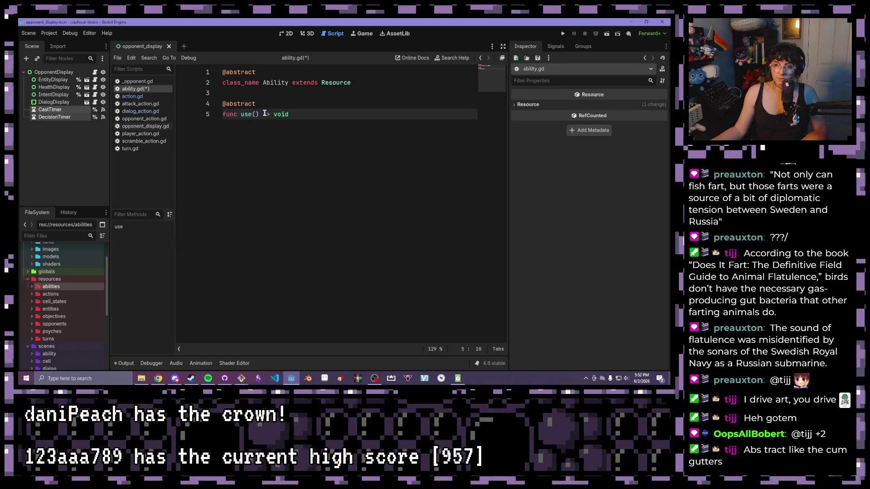
triple_click(230, 113)
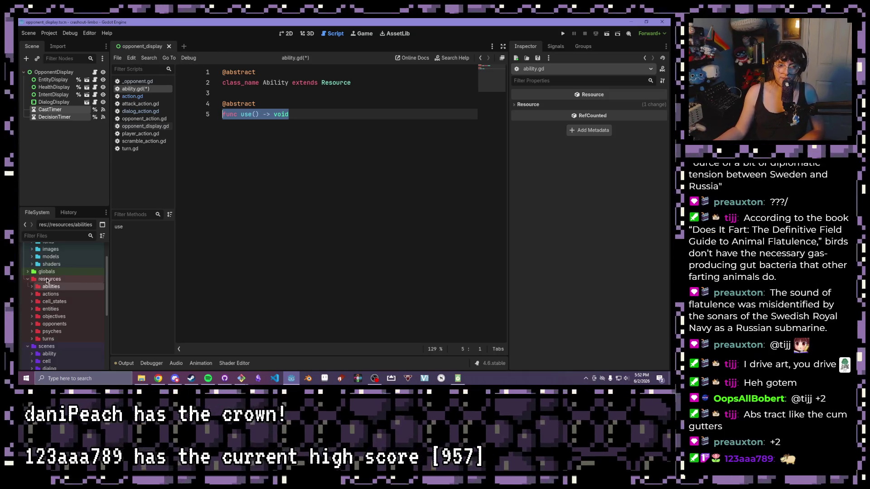
left_click(299, 114)
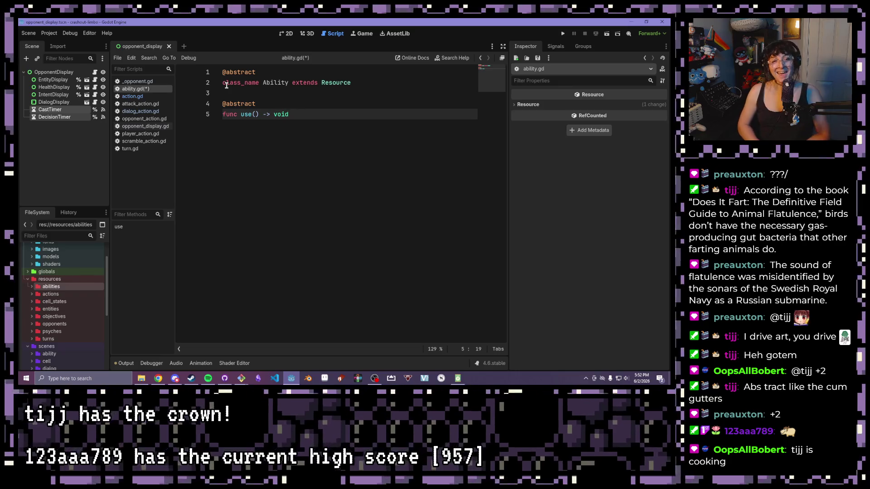
left_click(323, 104)
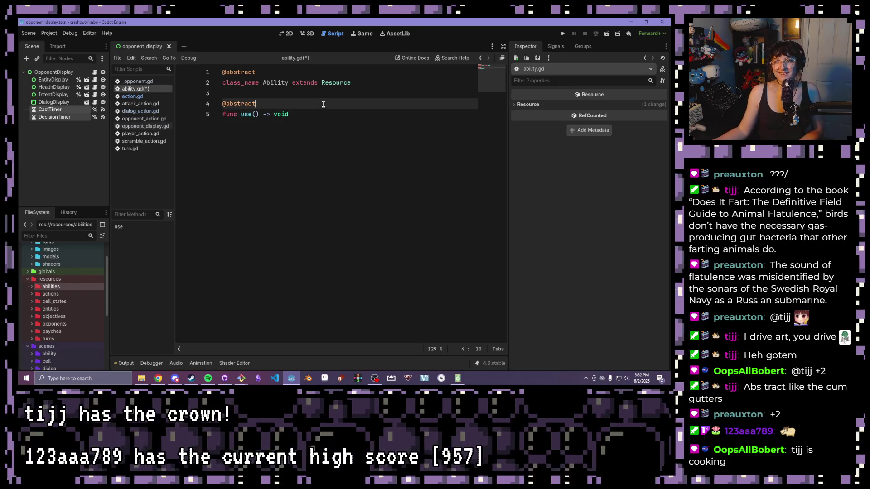
key("ctrl+s")
left_click(334, 79)
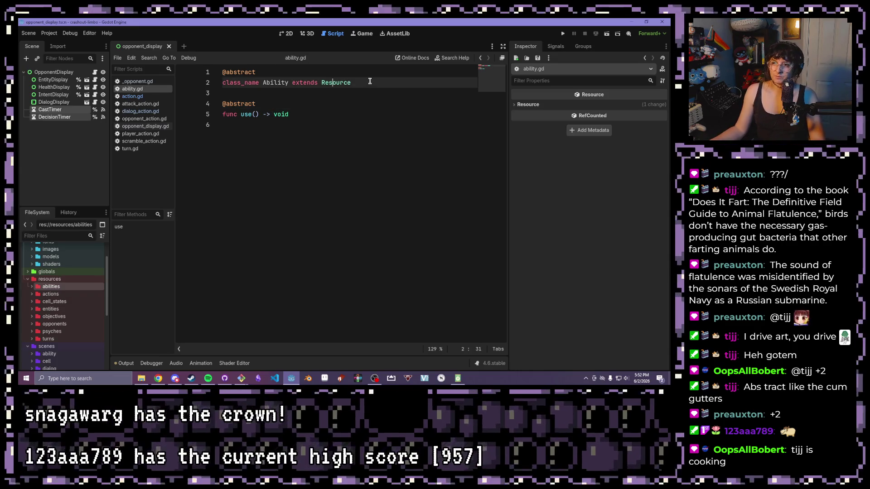
key("Return")
key("Return")
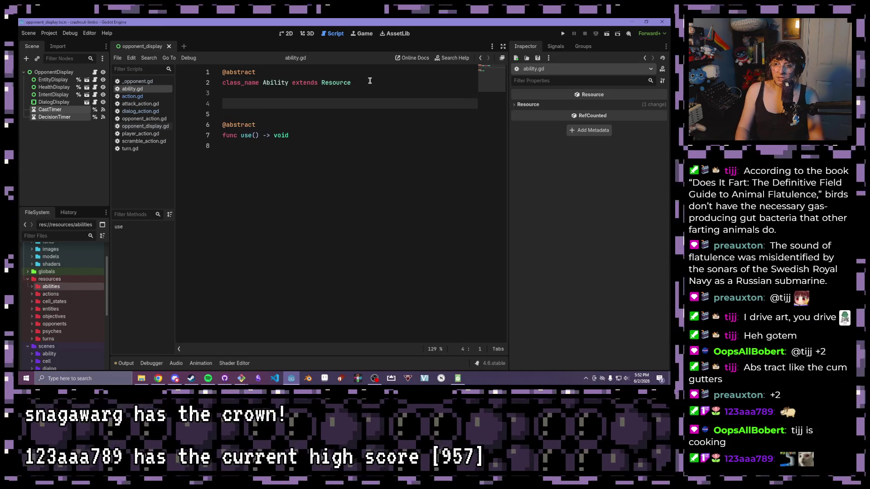
type("ort v")
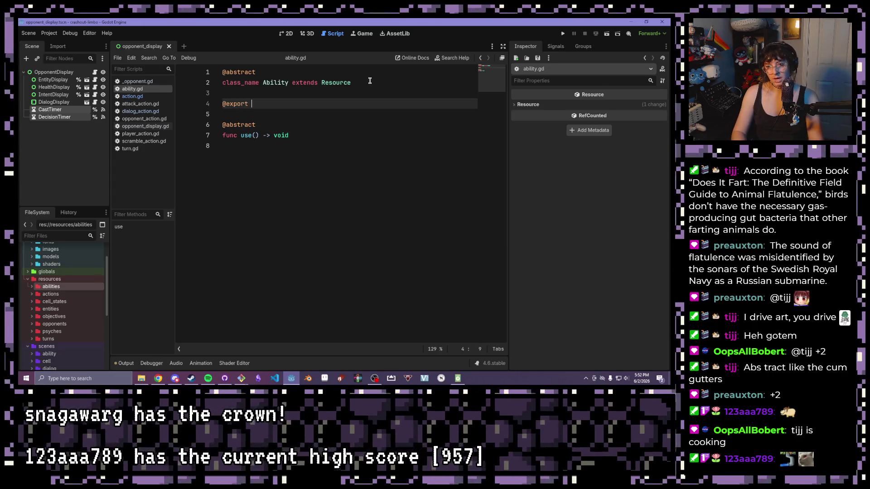
type("ar ")
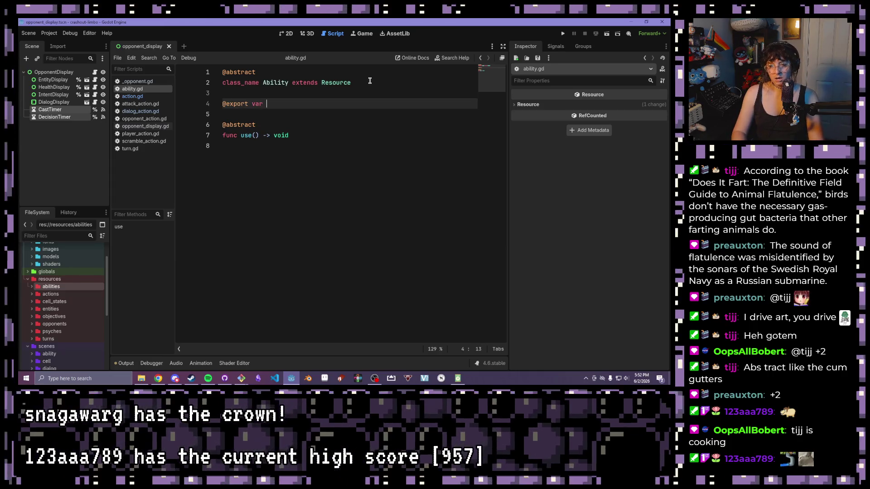
type("name:")
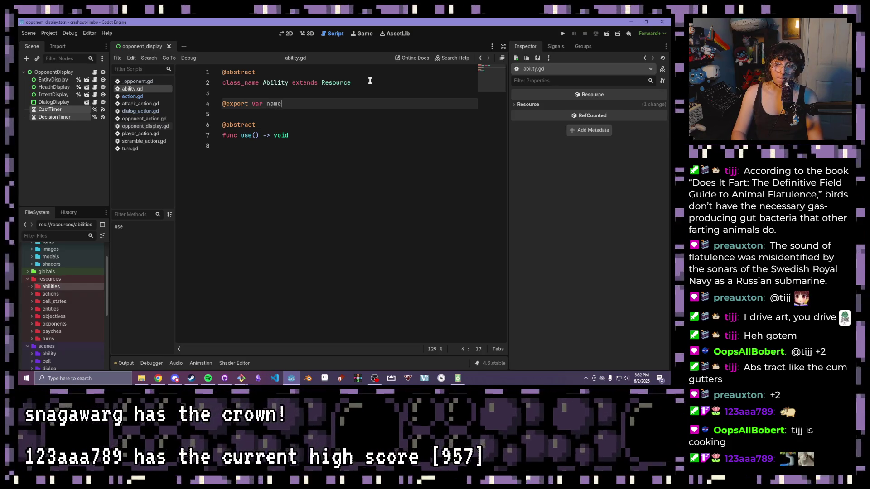
type(" String")
key("Return")
key("Return")
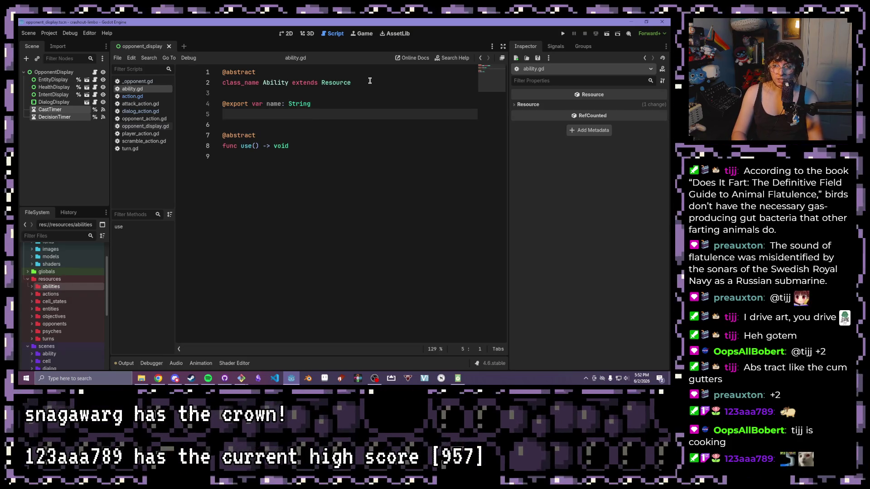
type("@export c")
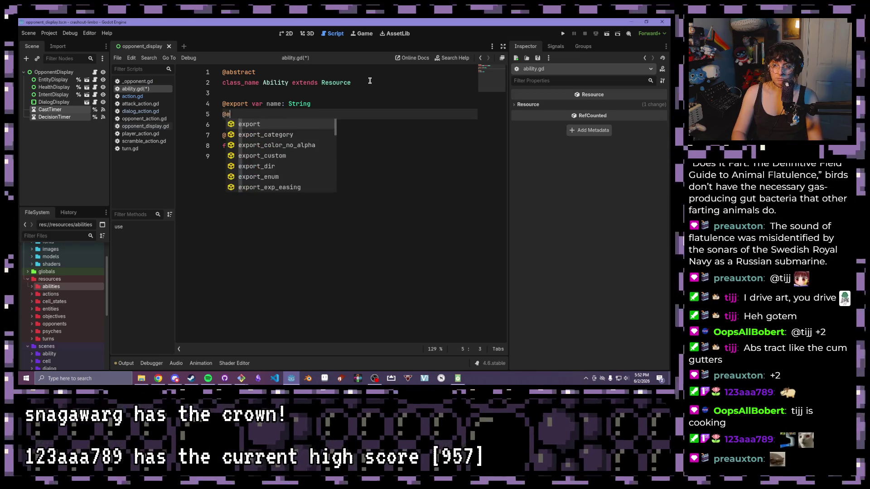
key("BackSpace")
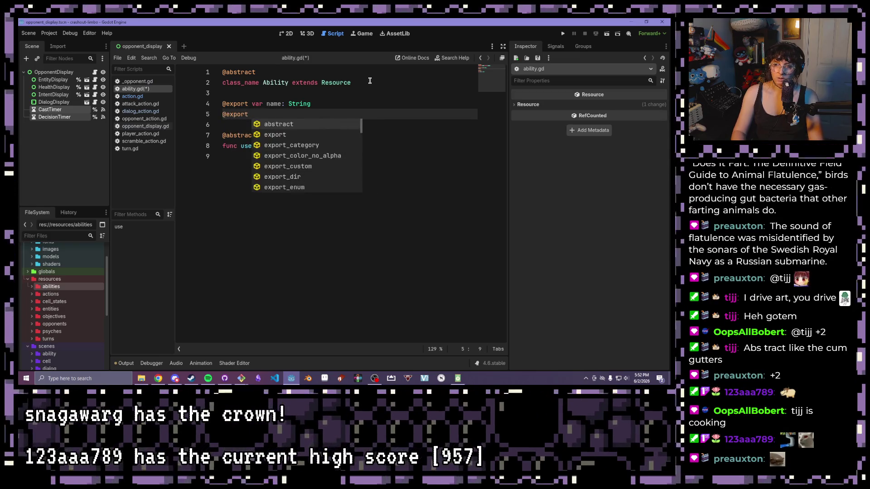
type("var des")
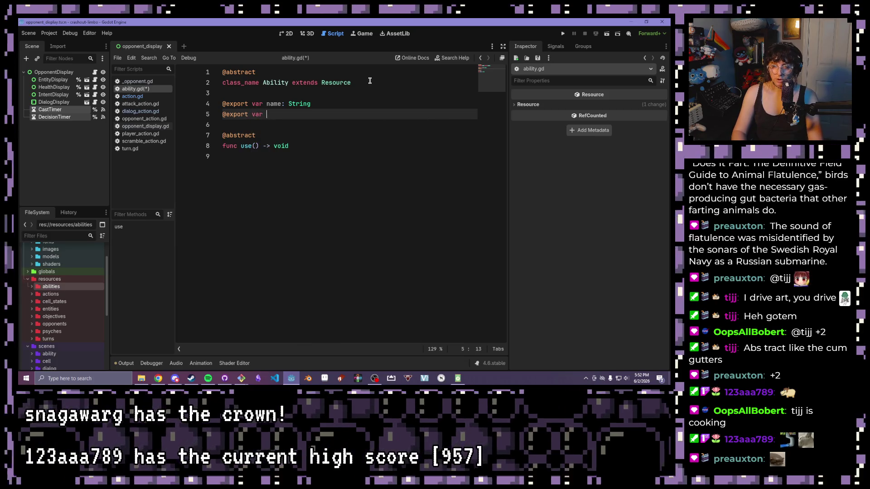
type("cription: String")
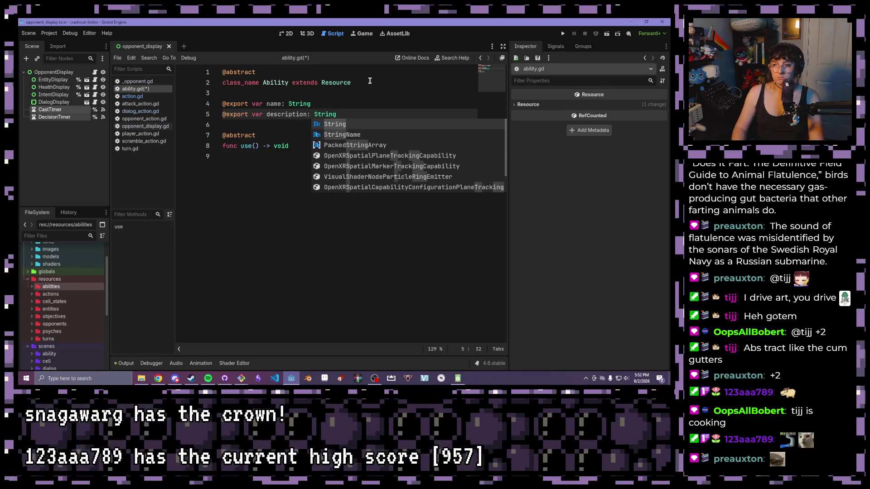
left_click(248, 116)
type("_m")
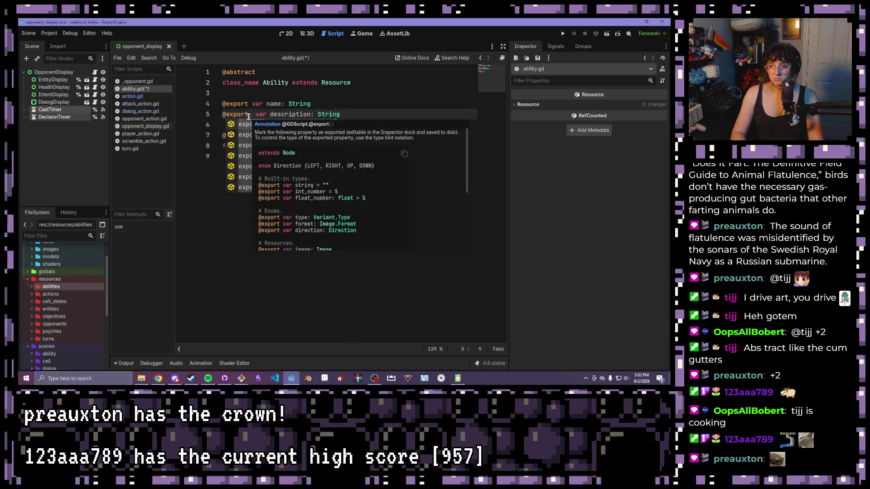
key("Return")
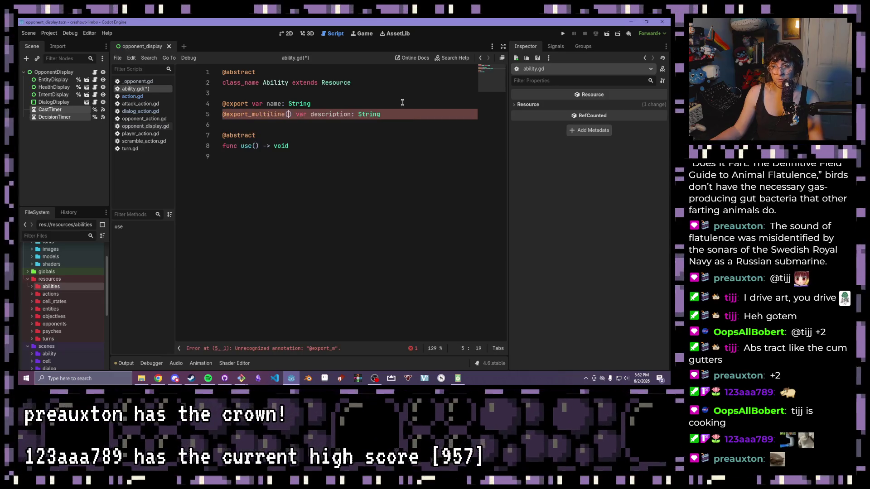
left_click(406, 113)
key("shift+Home")
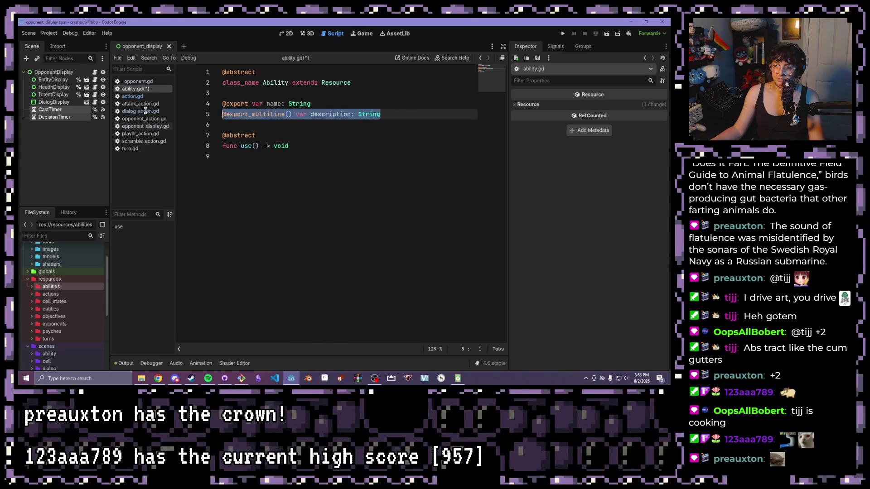
key("shift+Up")
left_click(298, 146)
key("ctrl+s")
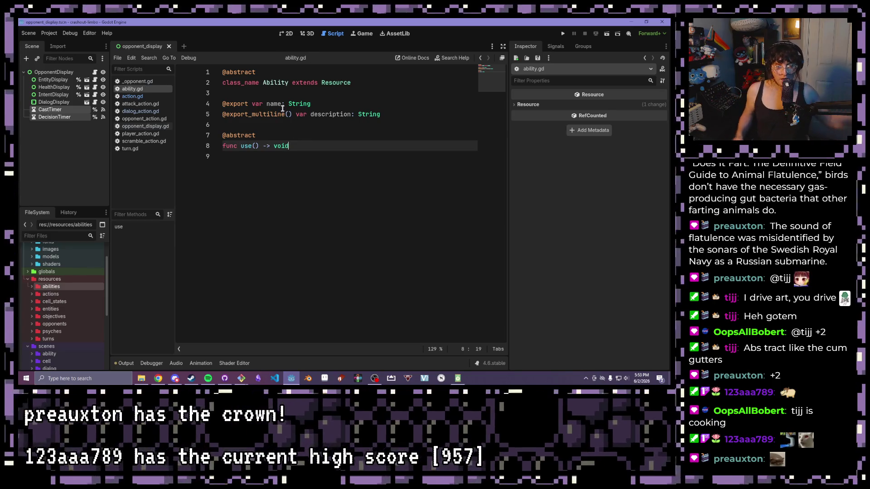
left_click(255, 146)
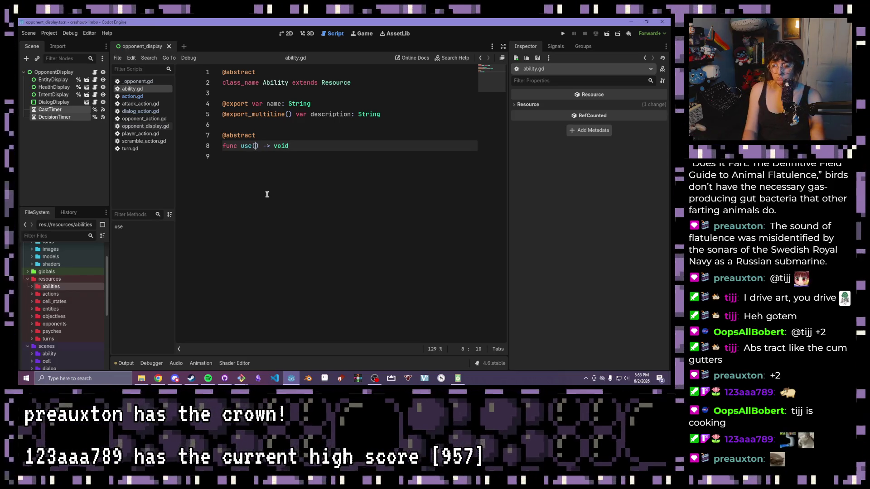
Start a player parameter in use() and check psyche_display.gd's class name.
type("player")
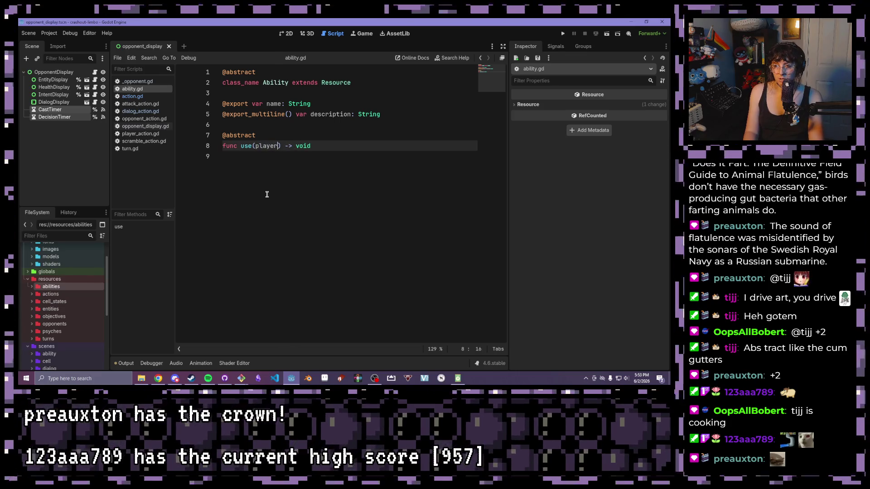
type(":")
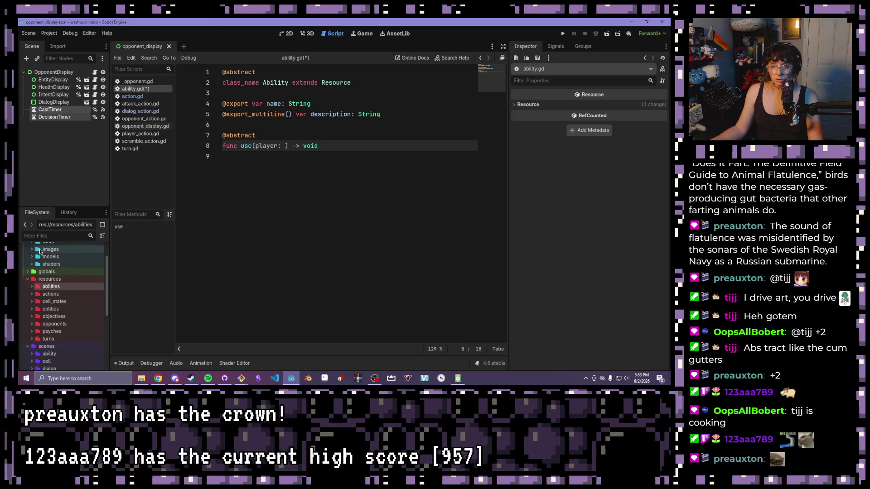
scroll(37, 251, "down", 3)
scroll(37, 250, "down", 5)
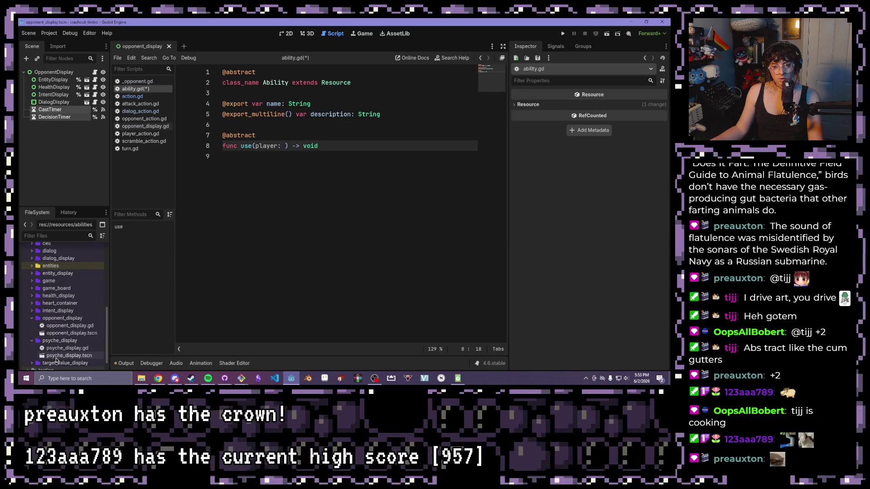
double_click(52, 340)
double_click(54, 347)
left_click_drag(312, 83, 262, 84)
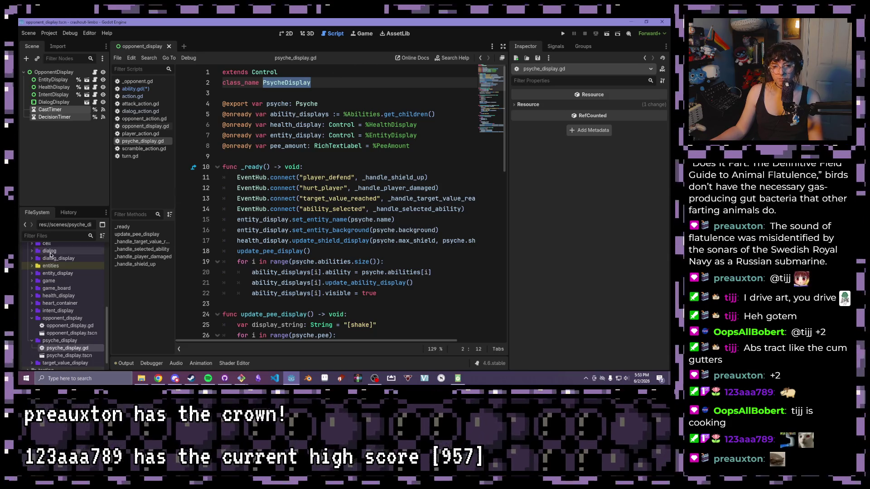
Reopen resources/abilities/ability.gd for editing.
scroll(58, 361, "up", 1)
scroll(58, 358, "up", 4)
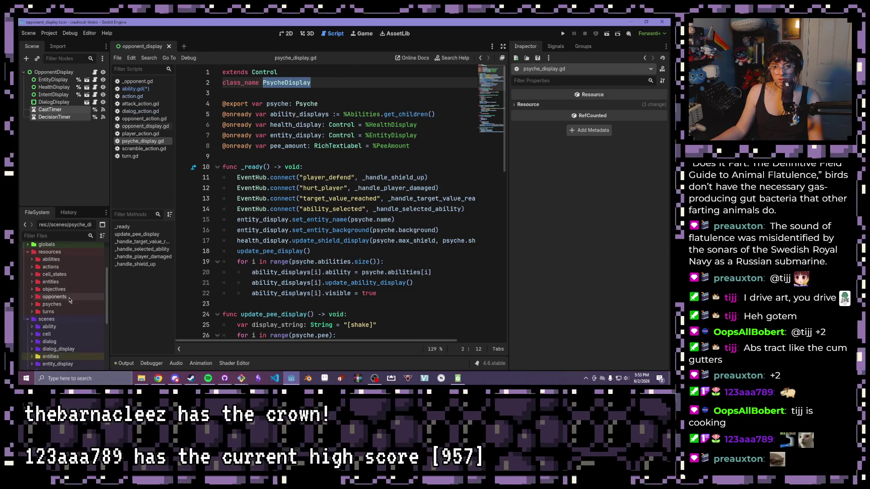
left_click(31, 262)
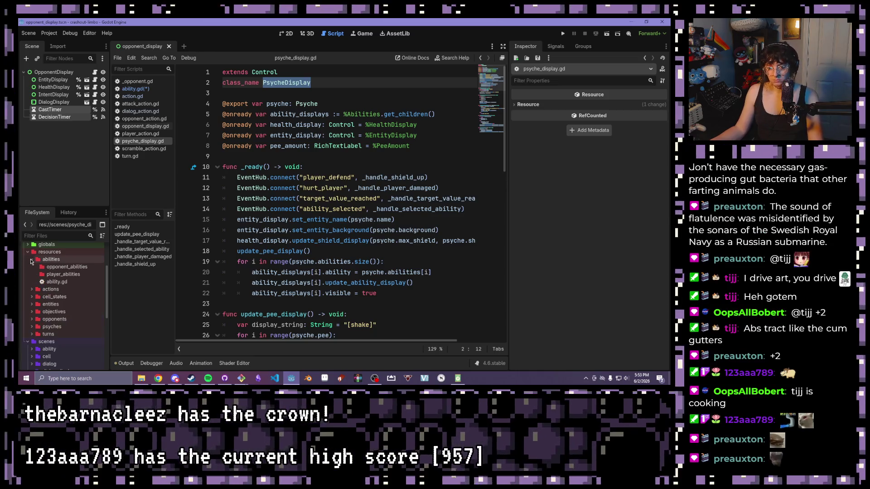
double_click(57, 282)
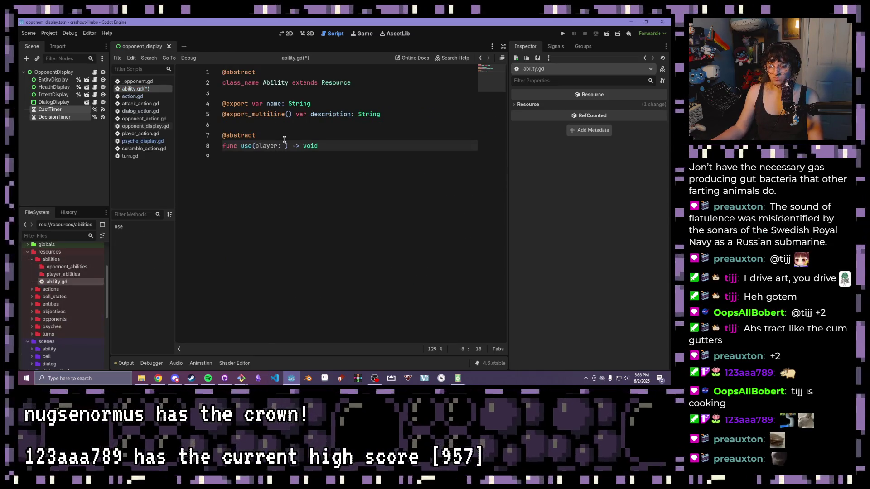
Type use()'s parameters as player: PsycheDisplay and opponent: OpponentDisplay.
type("PsycheD")
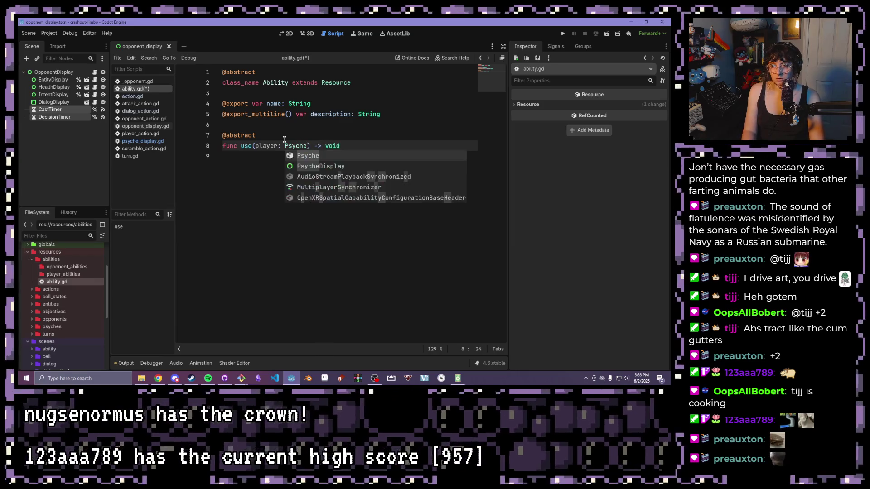
key("Return")
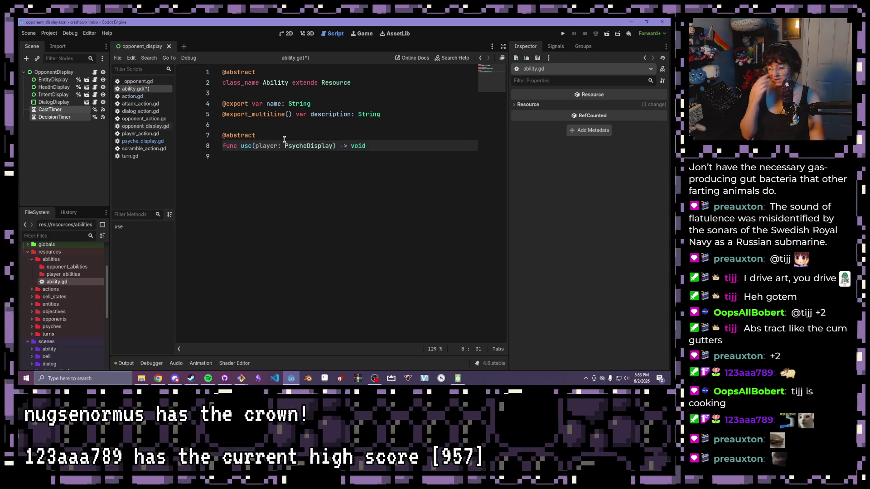
type(", ")
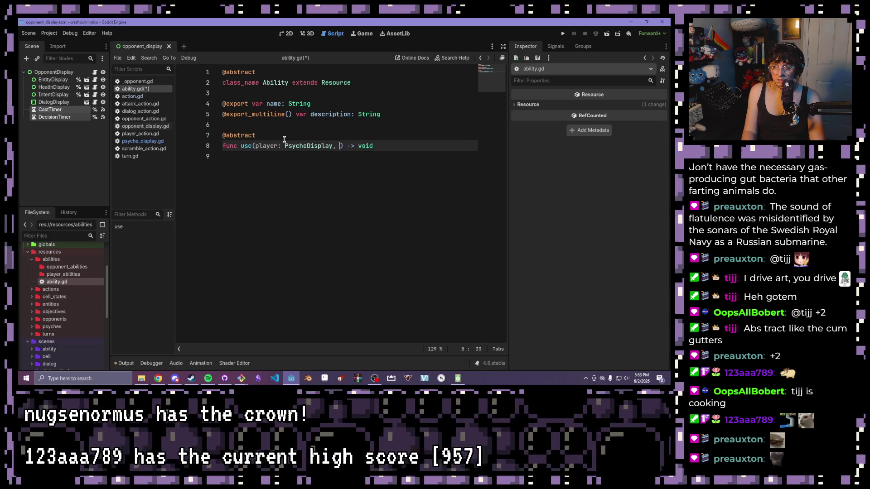
type("Oppone")
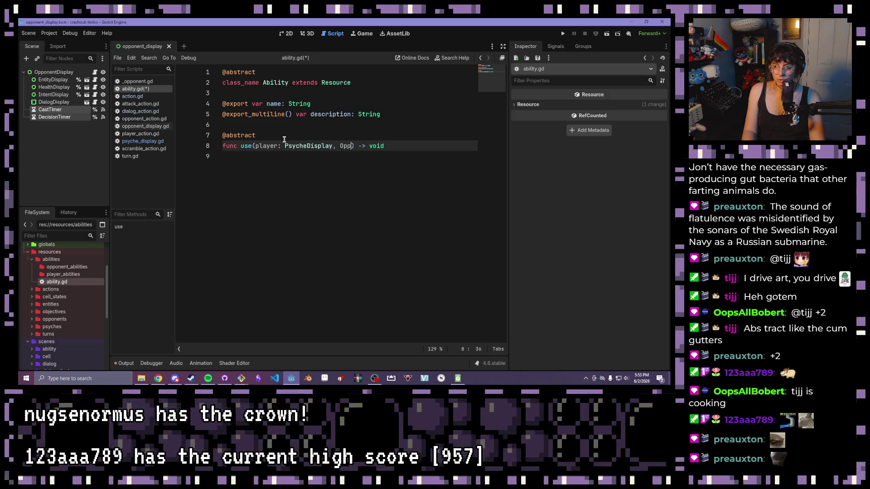
type("nt")
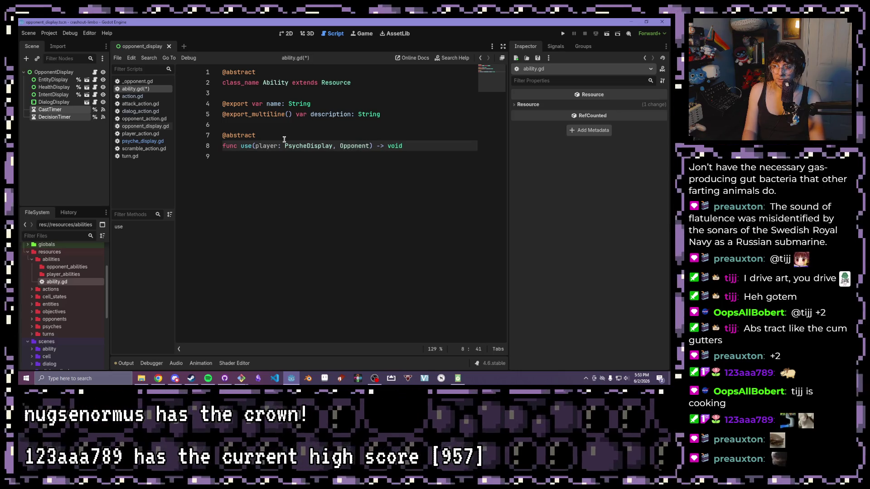
key("BackSpace")
key("BackSpace")
key("BackSpace")
type("po")
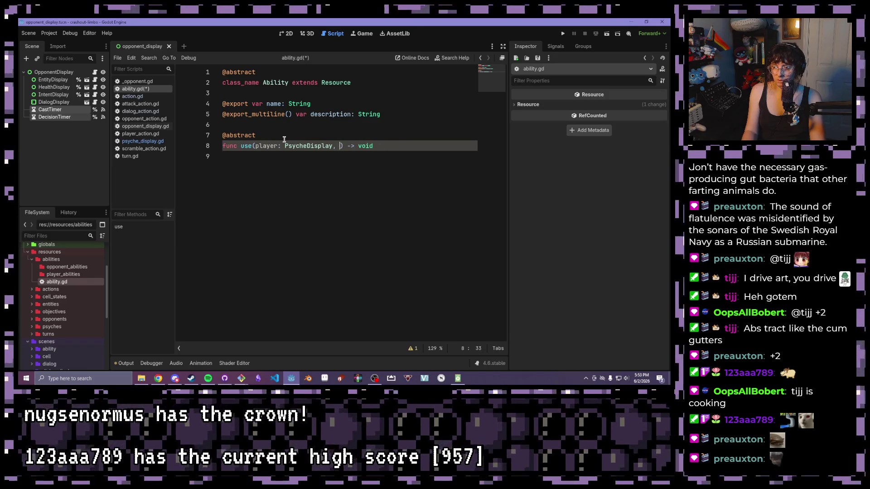
key("BackSpace")
key("BackSpace")
type("opponent")
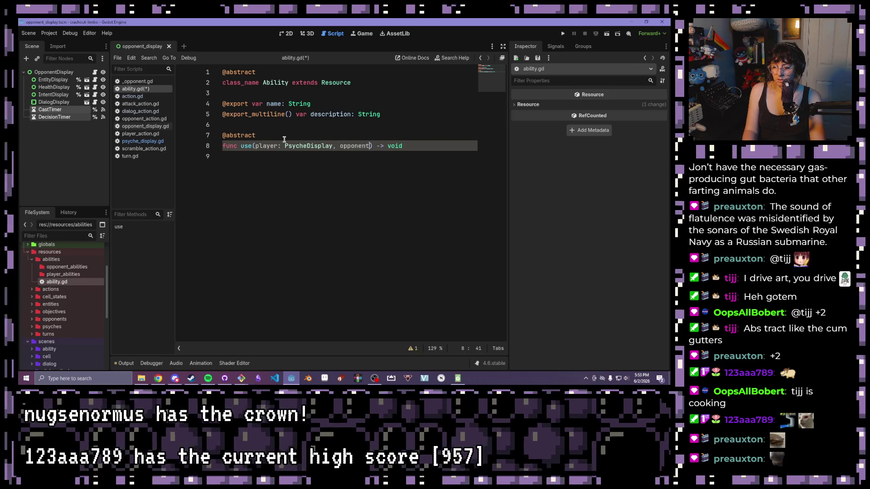
type(": ")
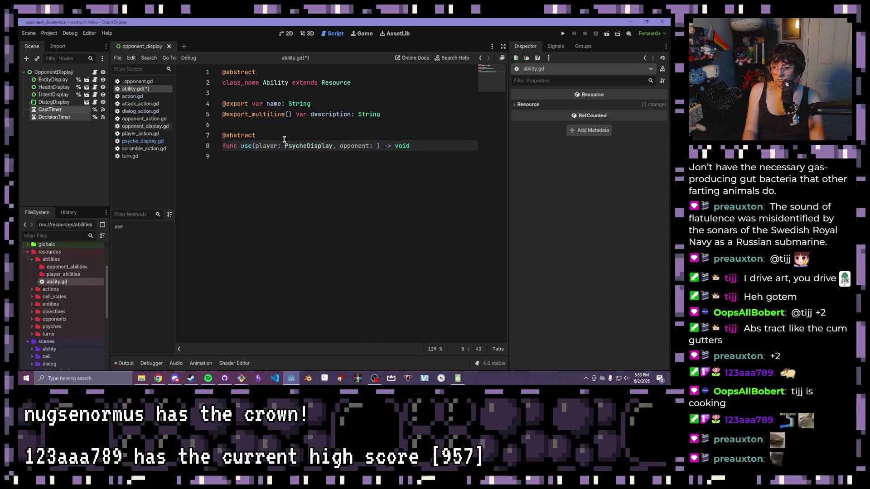
type("Op")
key("Down")
key("Down")
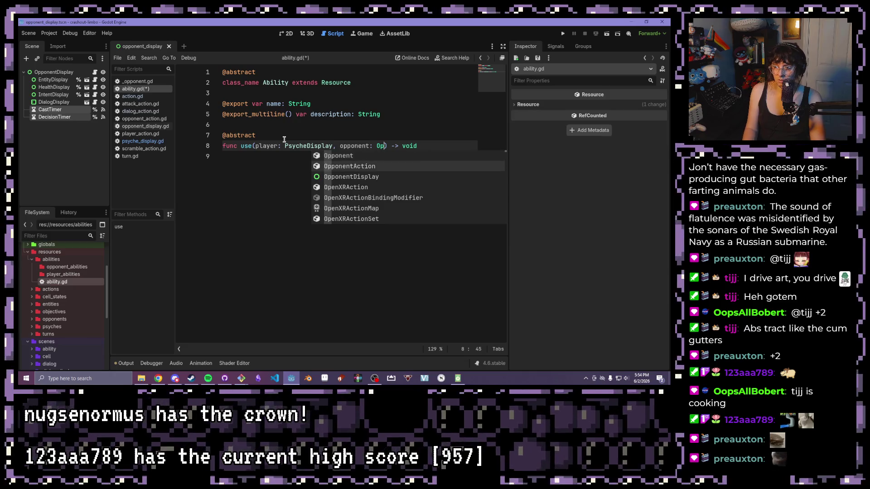
key("Return")
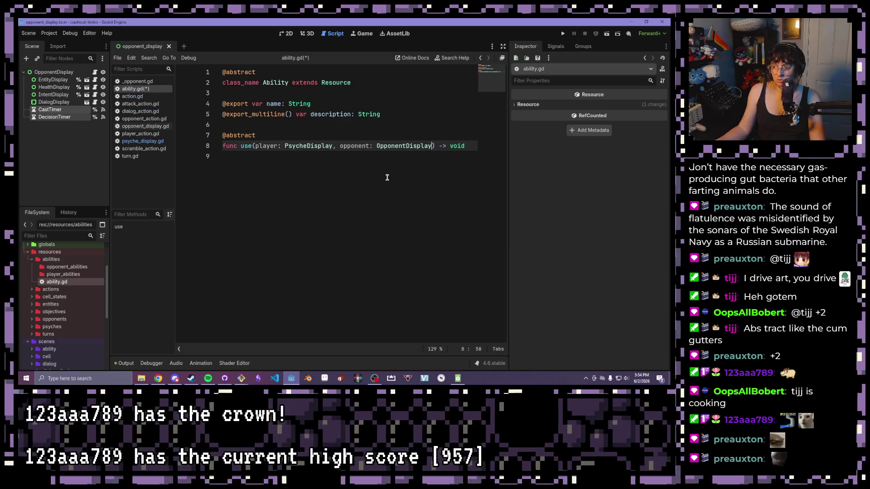
Wrap the use() parameters onto their own indented line.
left_click(254, 146)
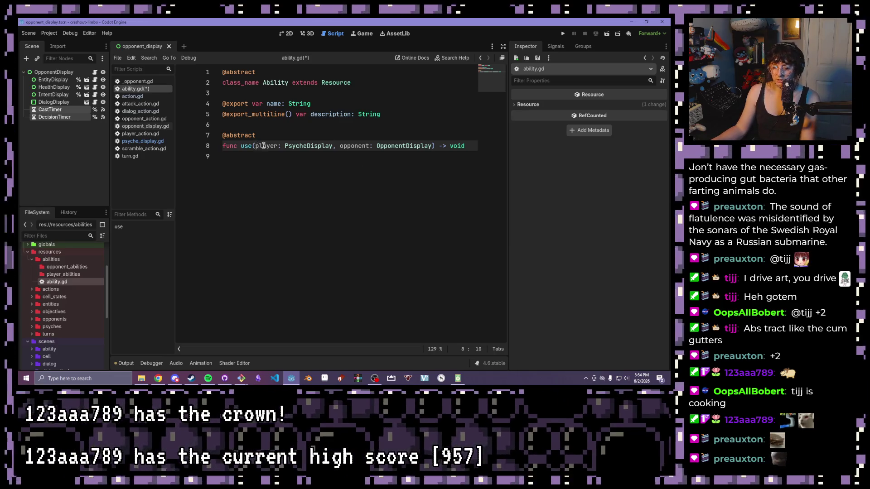
key("Return")
left_click(322, 156)
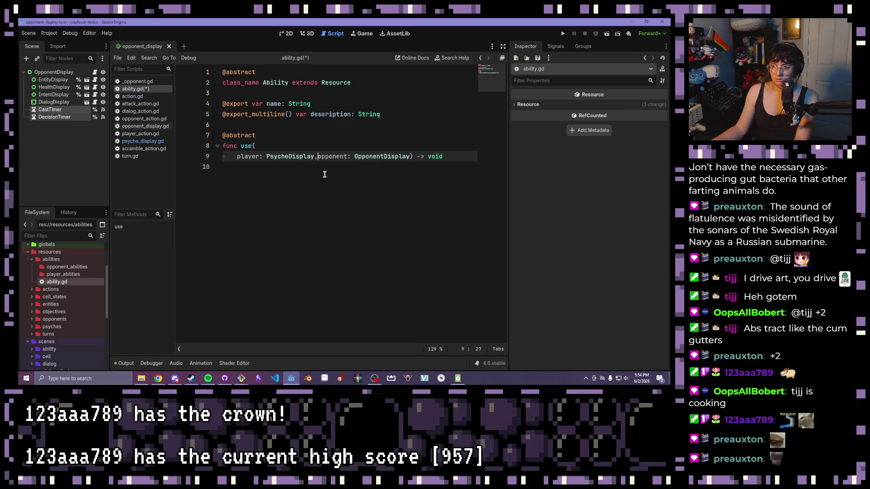
Put opponent on its own line, add a game_board parameter, and add the missing comma.
key("Return")
key("Return")
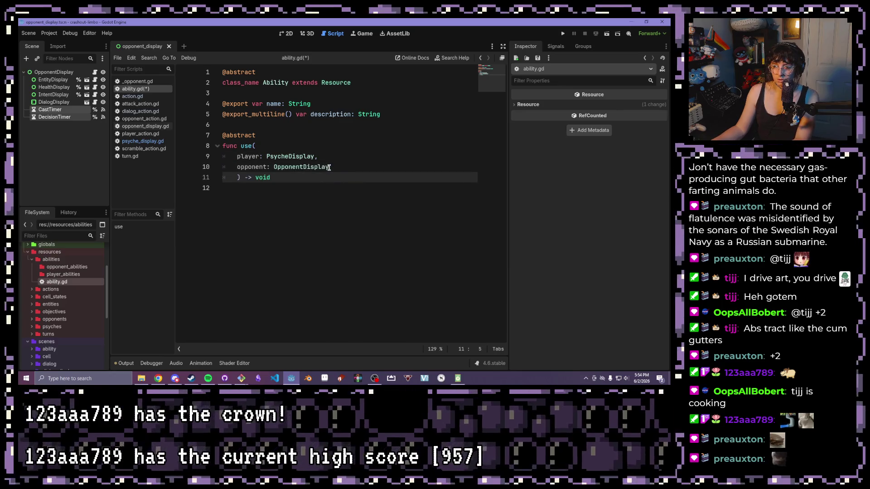
type("game")
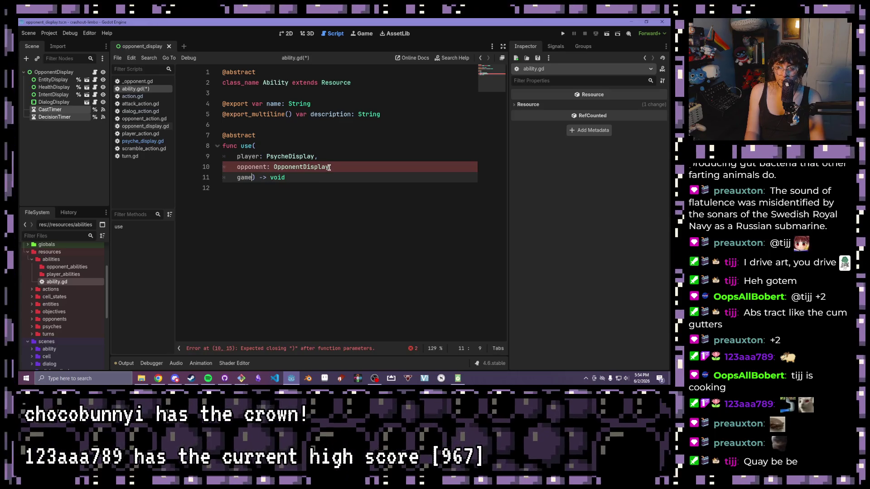
type("_board")
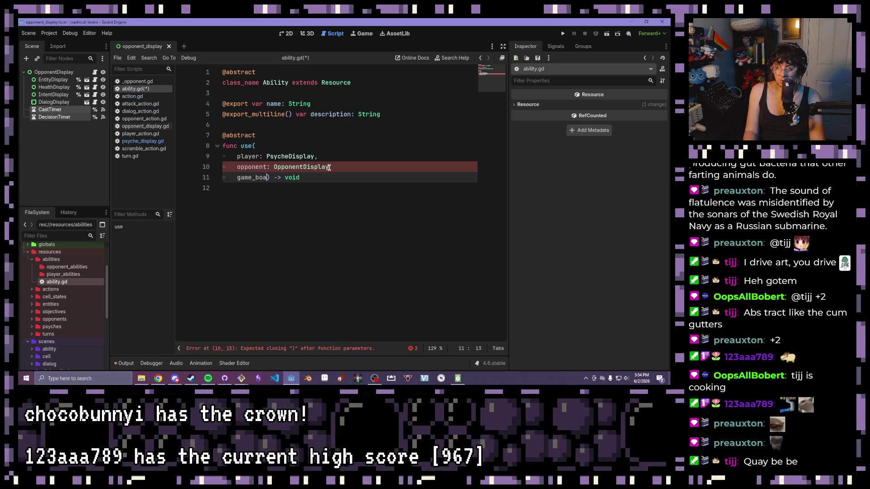
type(": ")
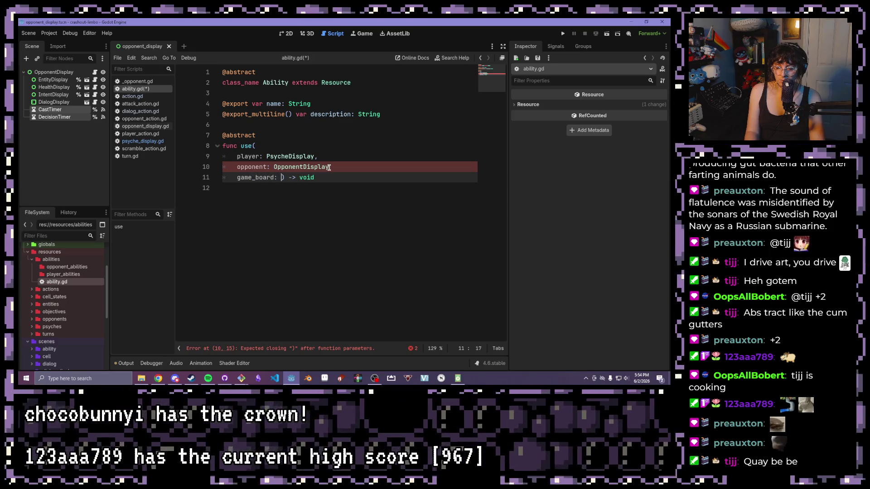
type("Game")
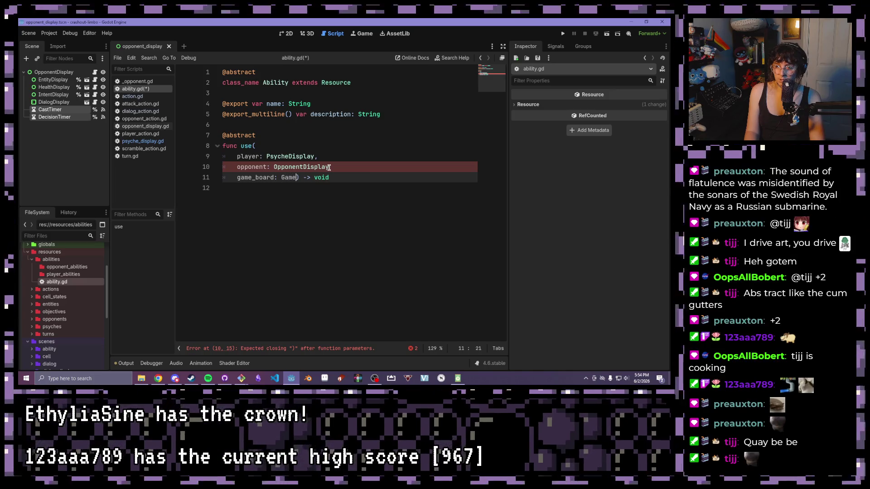
type("B")
left_click(330, 166)
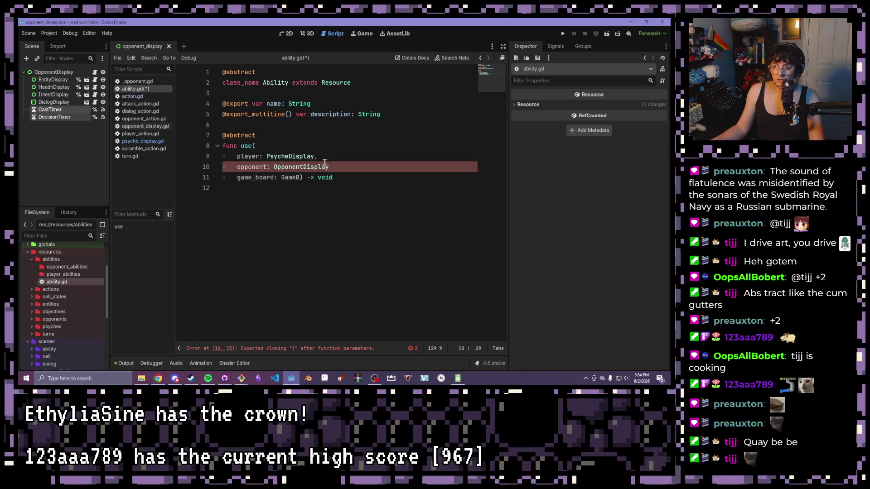
type(",")
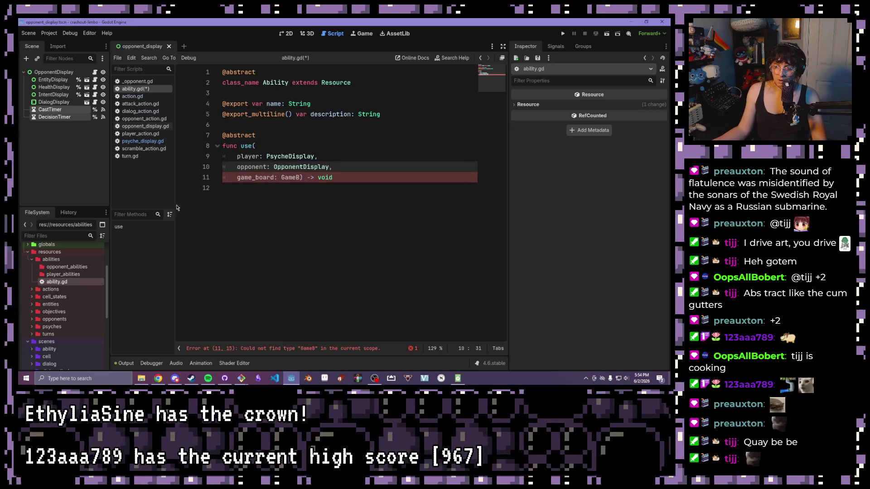
Open the game_board scene from the scenes/game_board folder.
scroll(44, 280, "down", 3)
scroll(44, 281, "down", 3)
left_click(32, 296)
double_click(66, 311)
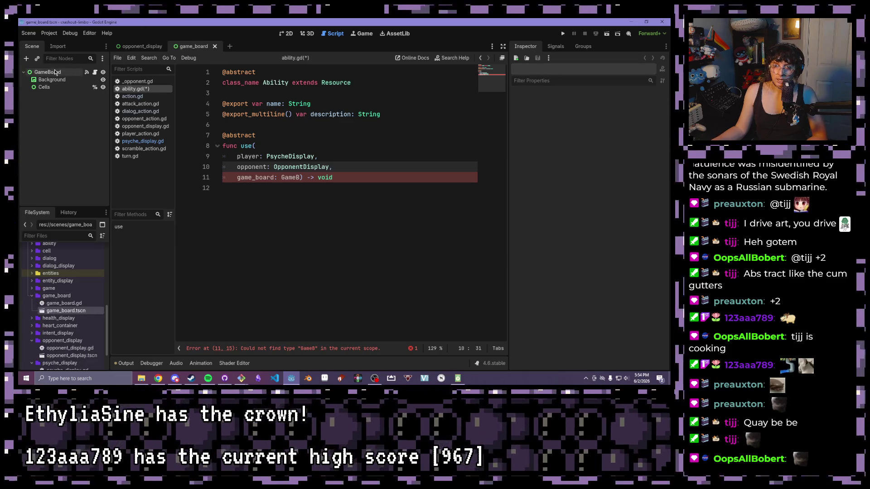
Declare class_name GameBoard at the top of game_board.gd, save, and return to opponent_display.
left_click(95, 72)
scroll(294, 136, "up", 15)
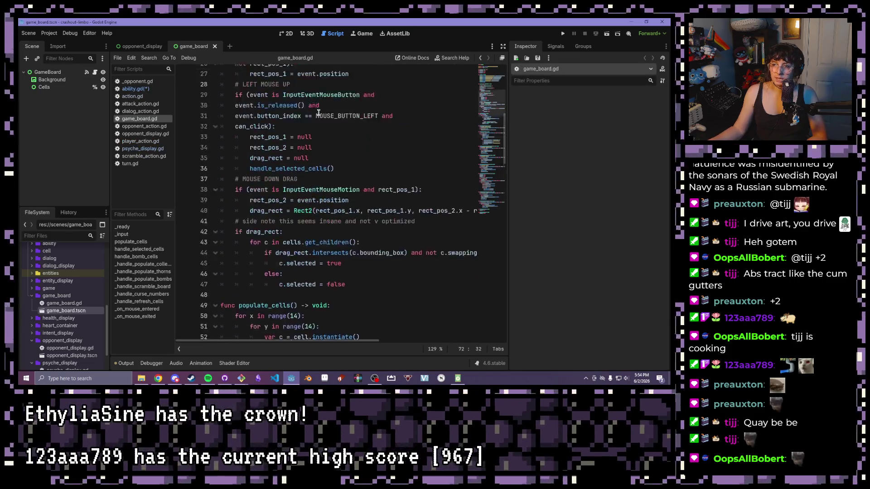
left_click(269, 94)
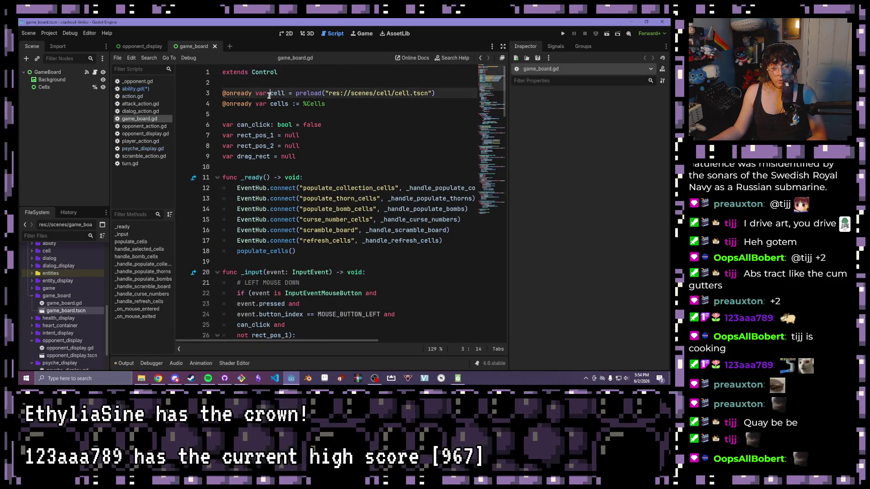
left_click(223, 74)
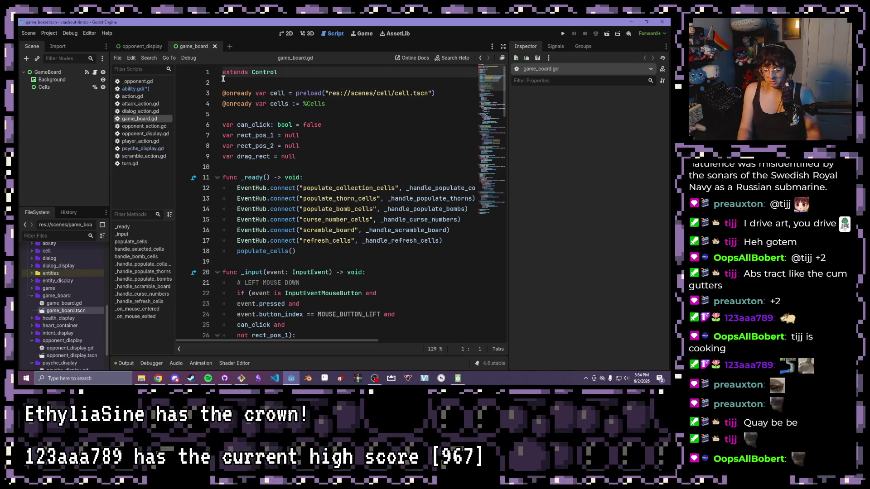
type("class_name GameBoard")
key("ctrl+s")
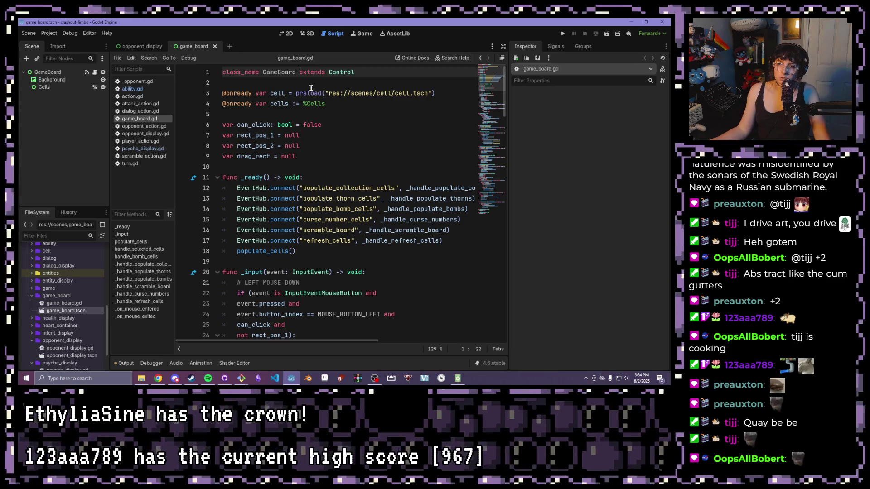
left_click(310, 72)
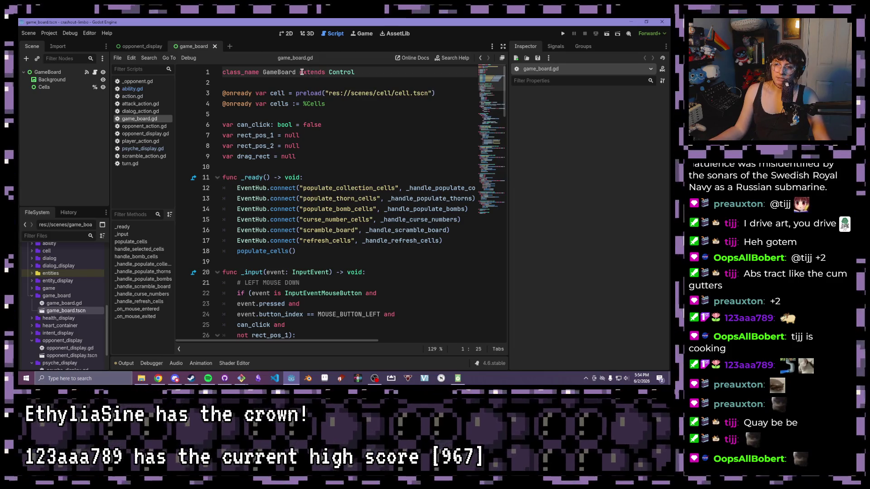
left_click(333, 72)
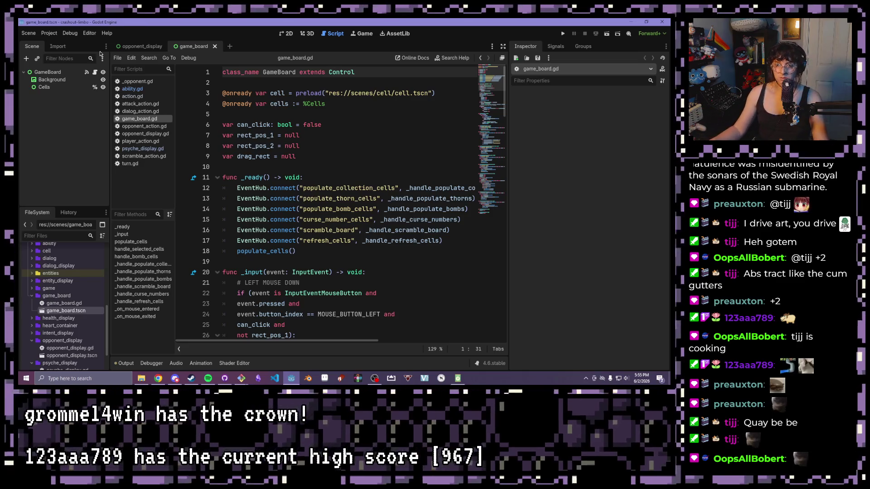
left_click(141, 46)
scroll(36, 291, "up", 2)
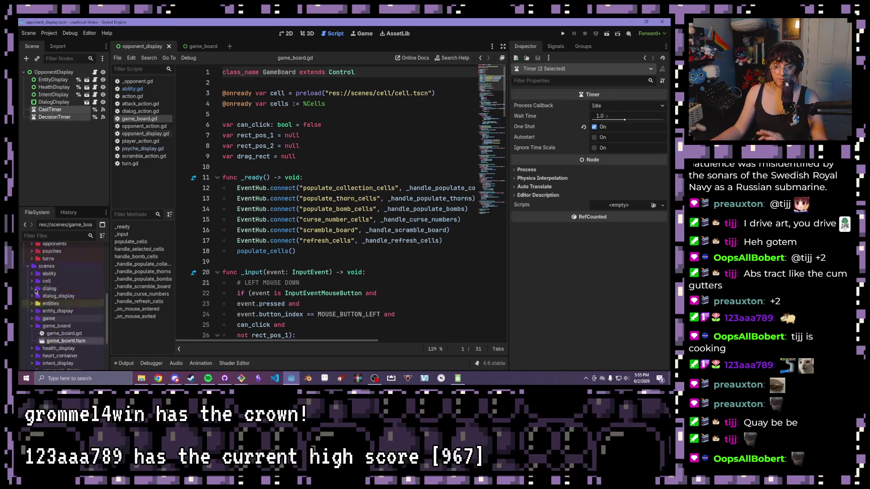
Reopen ability.gd and complete the game_board parameter's type as GameBoard.
scroll(61, 312, "up", 5)
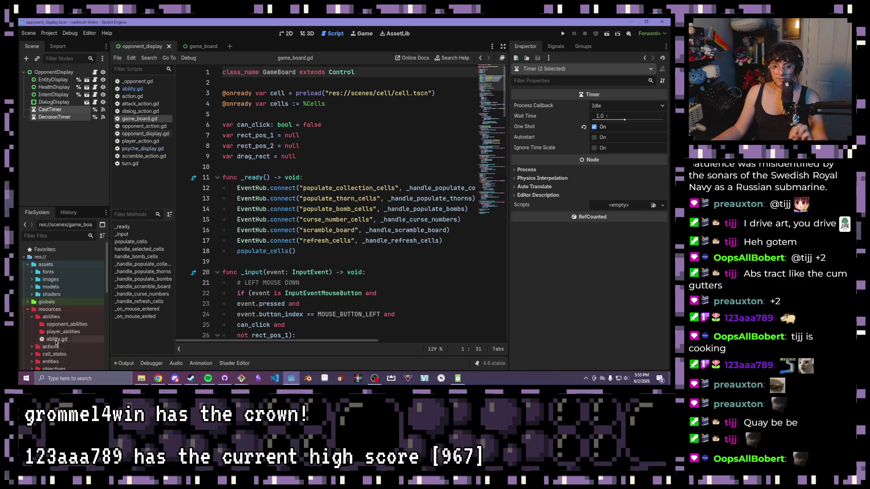
double_click(56, 339)
left_click(339, 108)
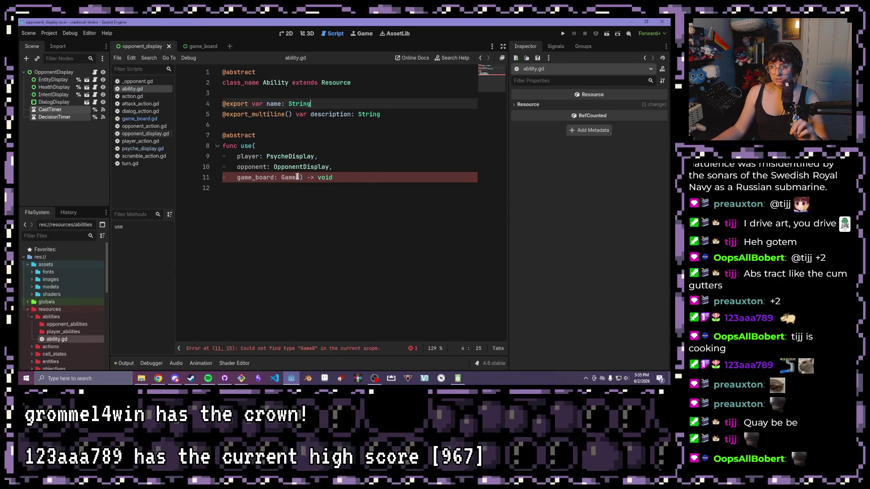
left_click(299, 178)
type("oard")
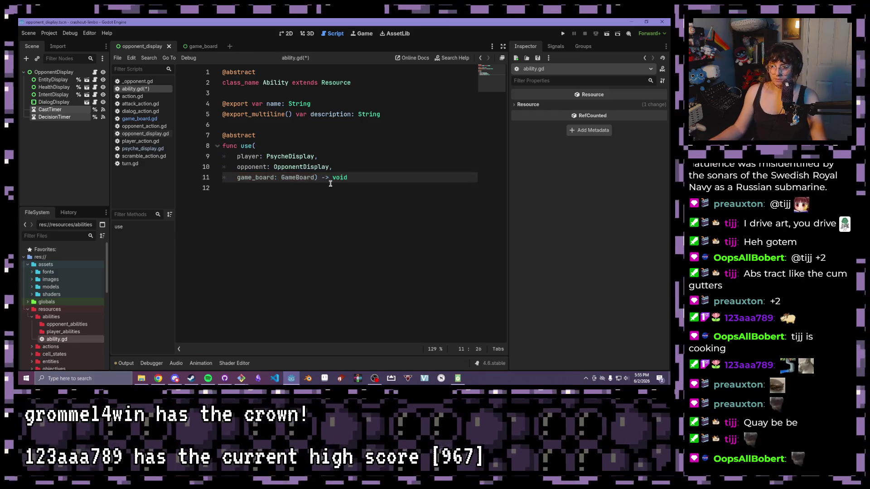
left_click(330, 184)
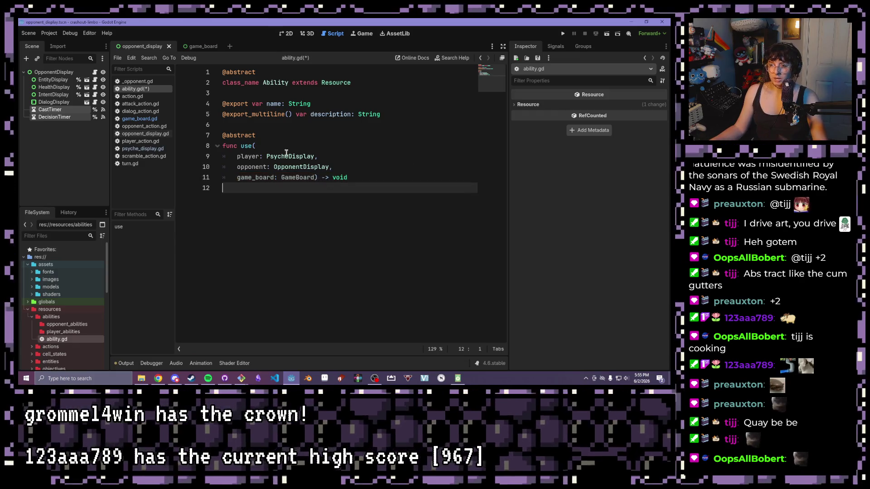
After checking game_board.gd, move the closing ') -> void' onto its own line.
left_click(201, 47)
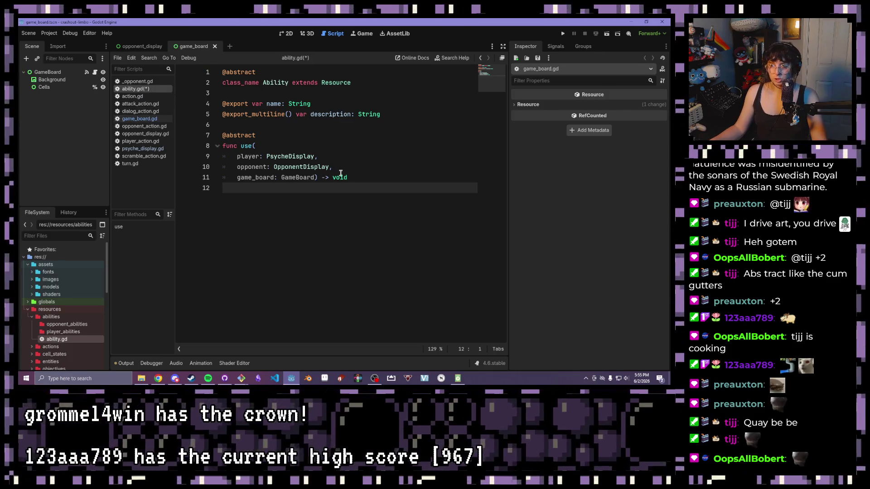
left_click(150, 119)
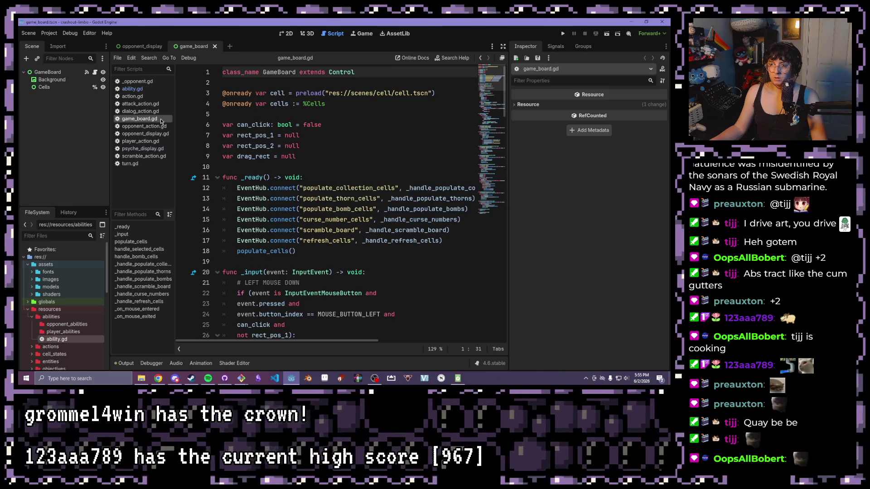
left_click(132, 89)
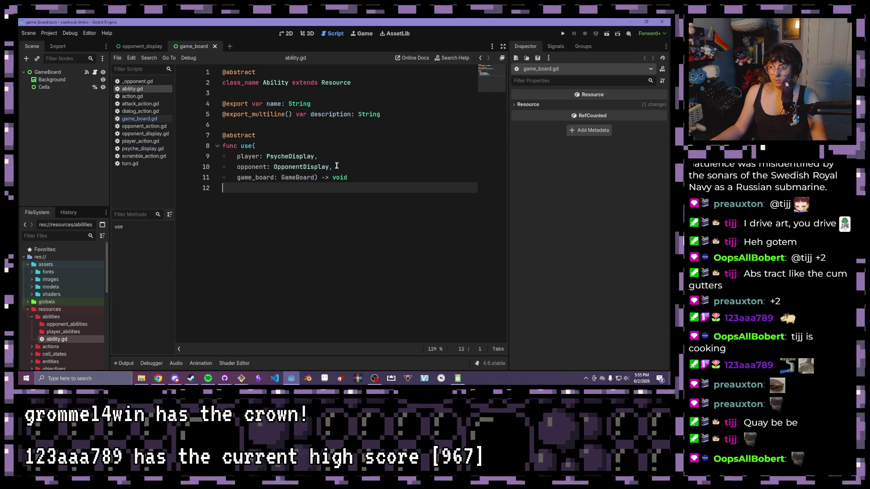
left_click(315, 177)
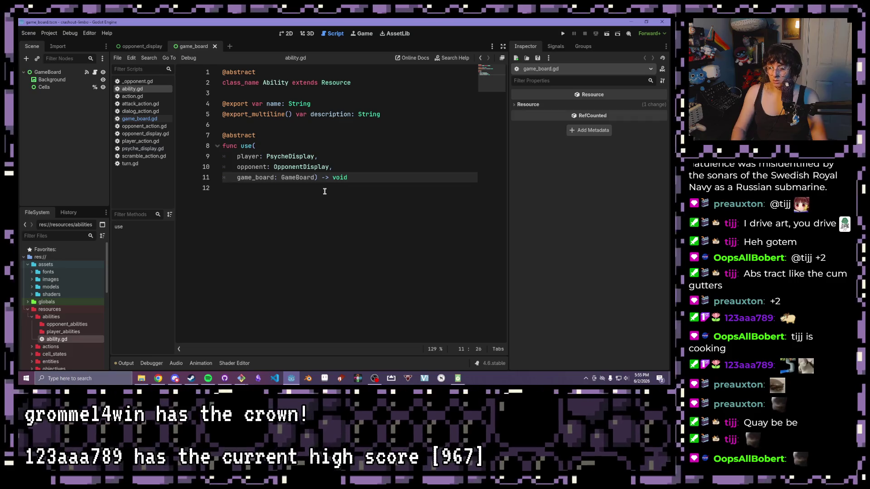
key("Return")
left_click(306, 158)
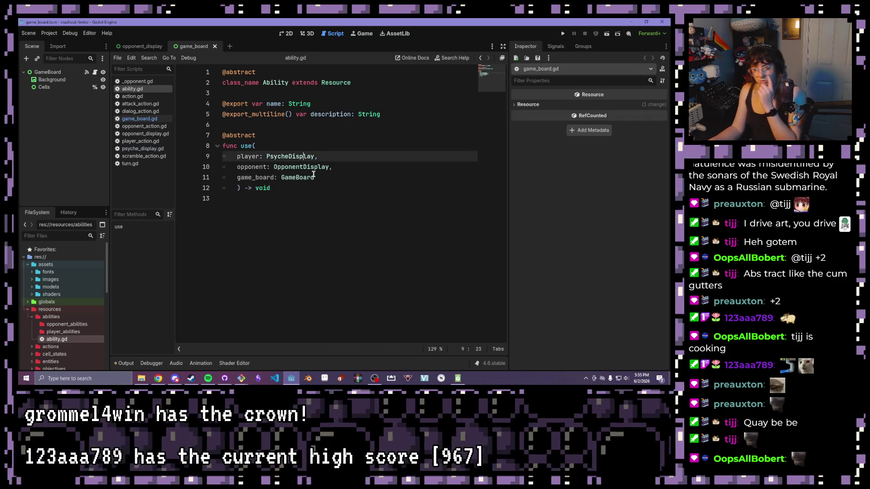
left_click(317, 178)
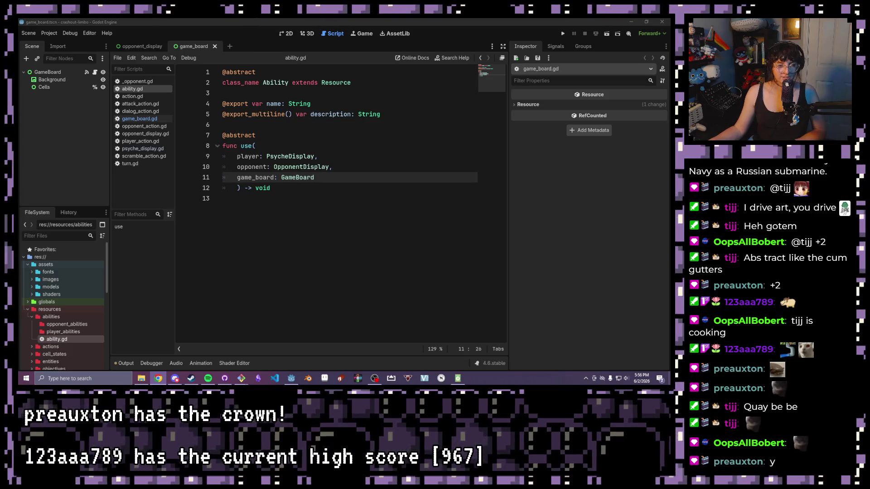
left_click(335, 167)
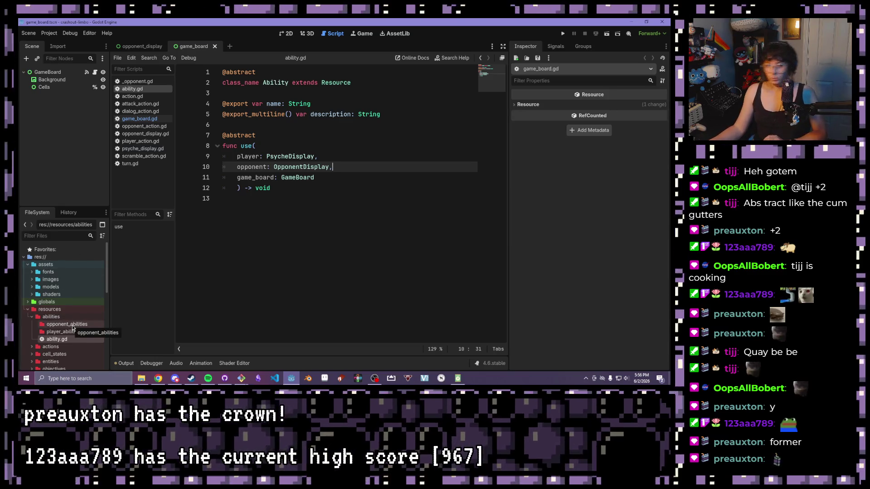
Create opponent_ability.gd inheriting Ability in opponent_abilities and begin its class_name OpponentAbility line.
right_click(74, 324)
mouse_move(114, 250)
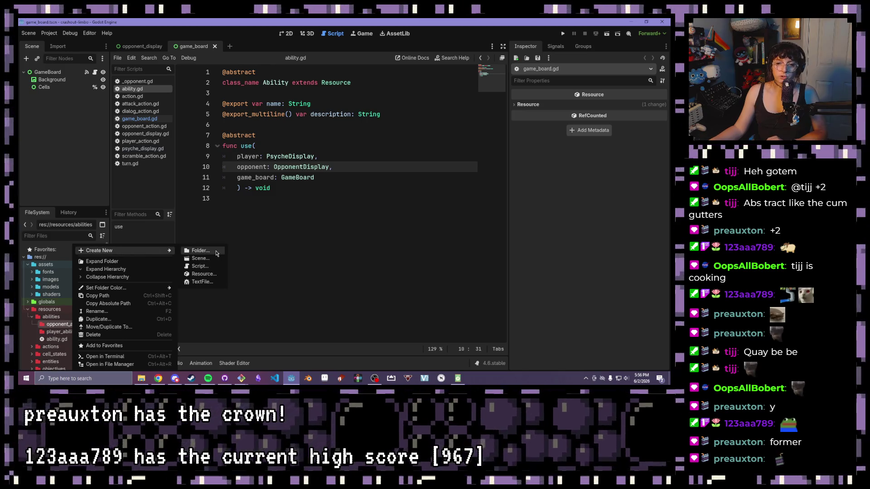
left_click(221, 268)
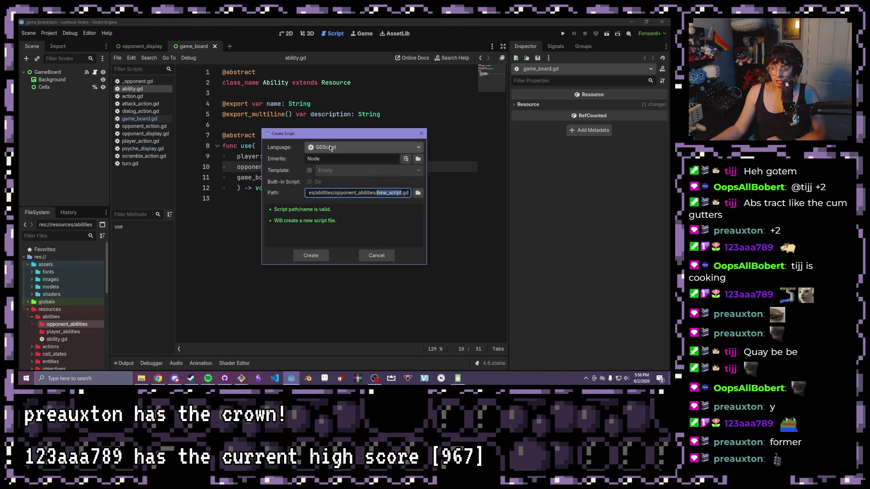
key("shift+Tab")
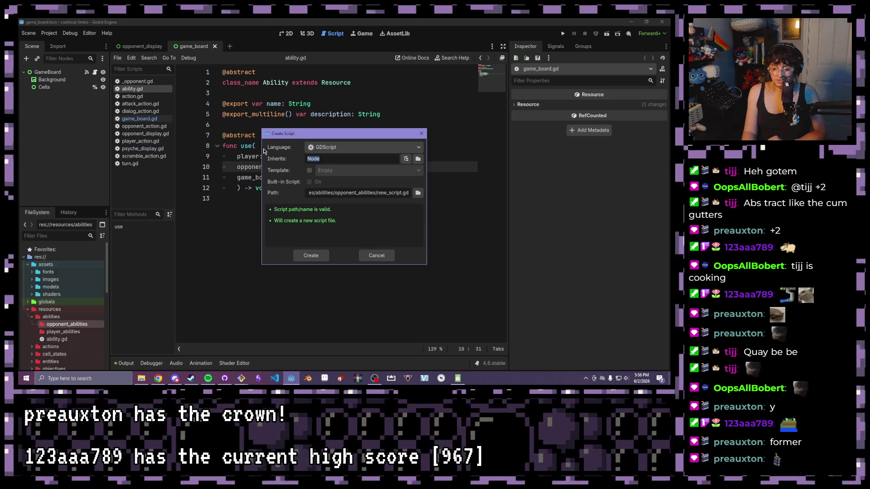
type("Ability")
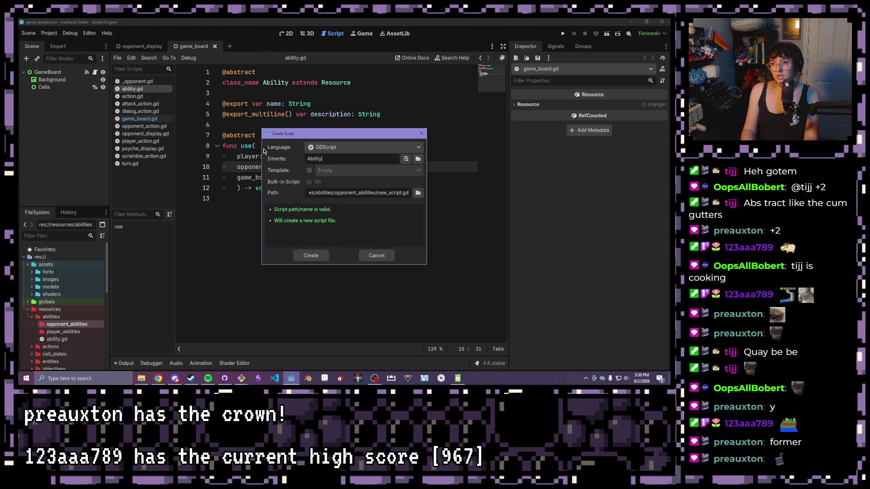
left_click(376, 192)
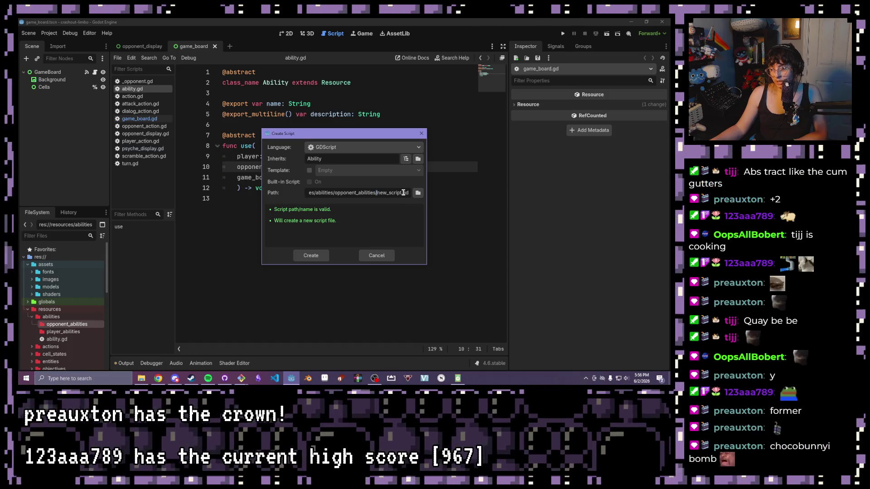
left_click_drag(400, 194, 377, 196)
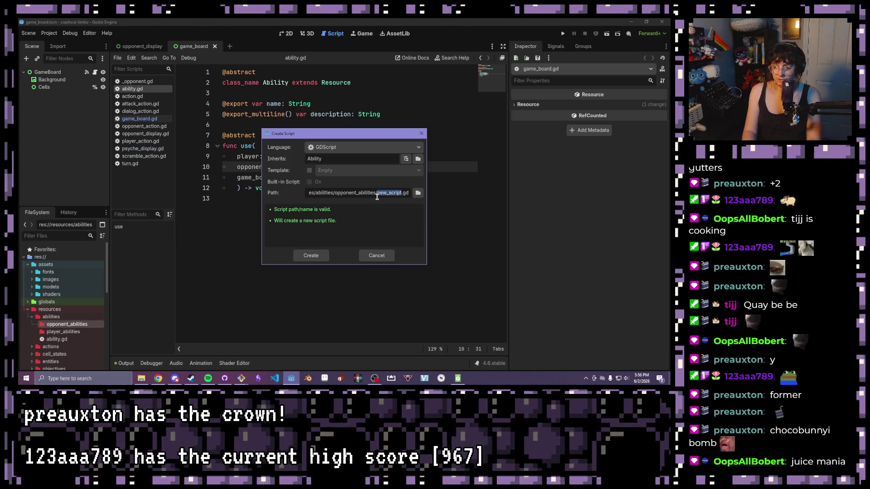
type("oppone")
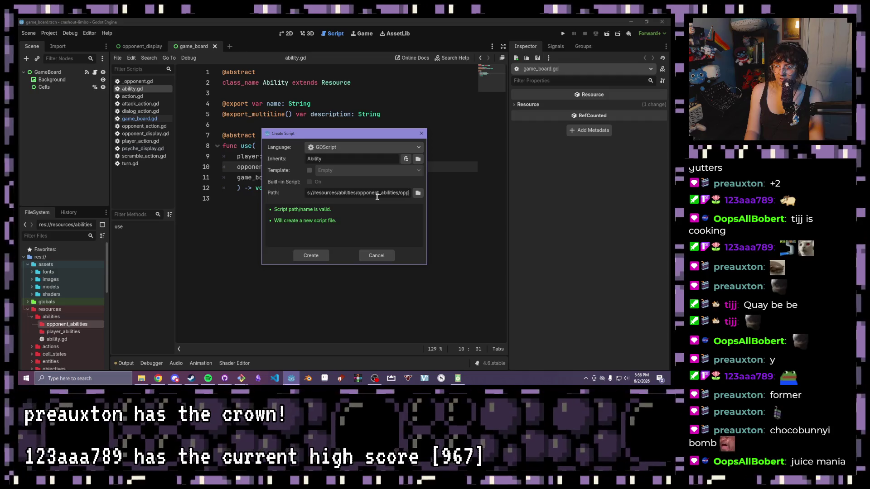
type("nt_ability")
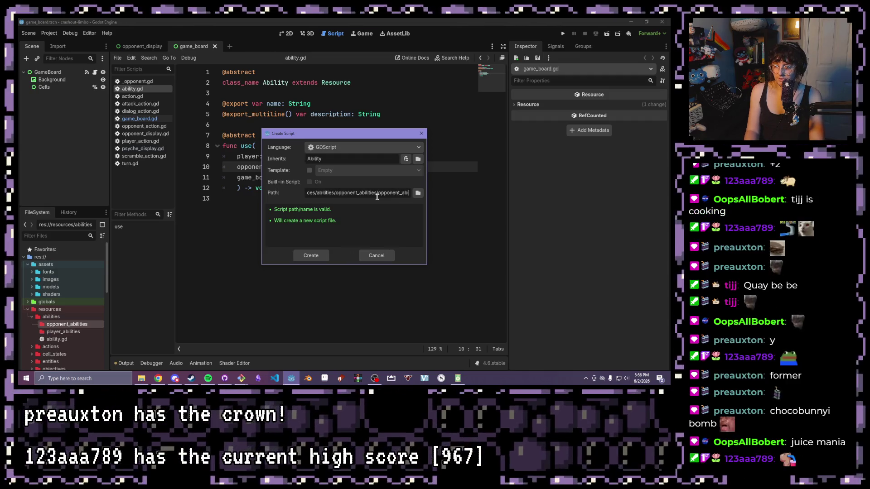
left_click(308, 255)
type("class")
type("_name O")
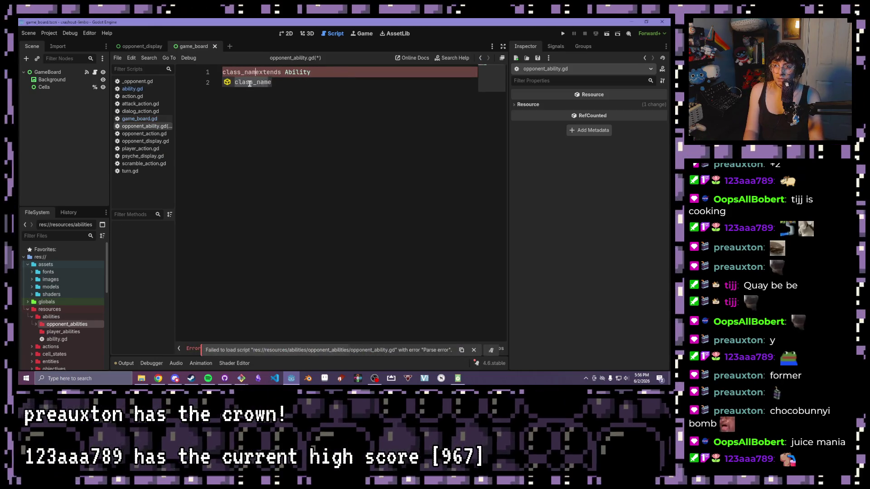
type("pponentA")
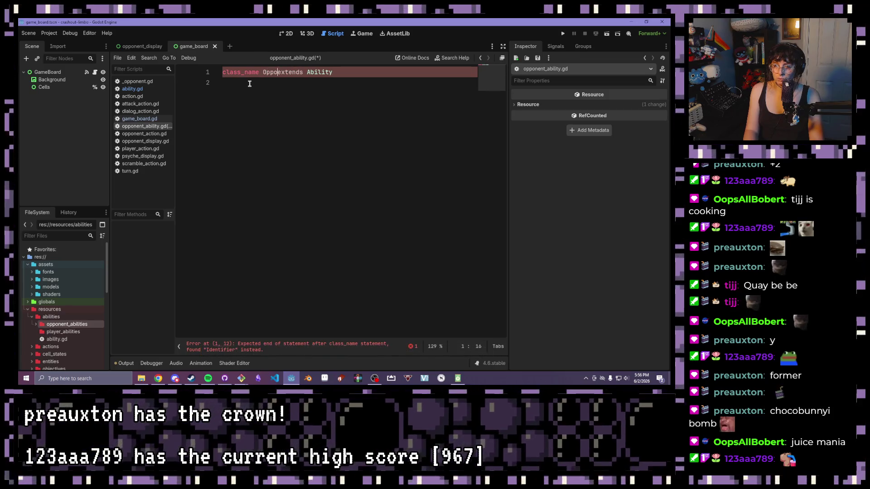
type("bility")
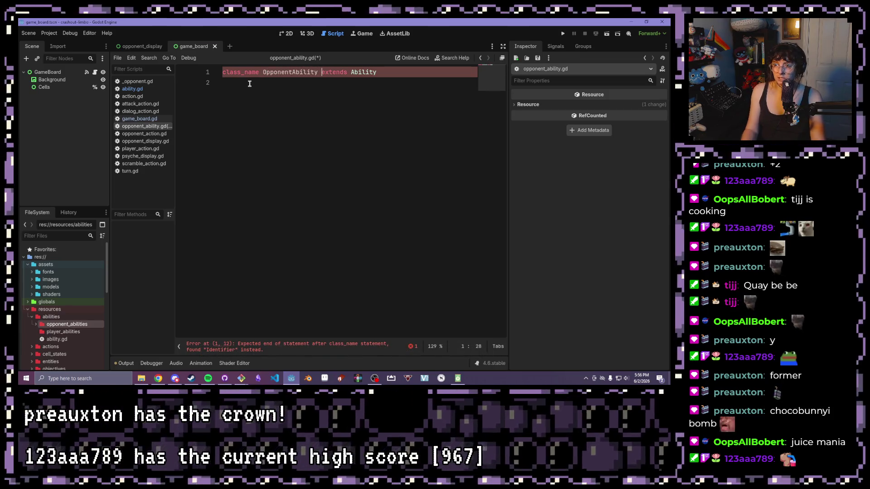
Copy Ability's three-parameter use() signature into opponent_ability.gd.
left_click(246, 85)
key("Return")
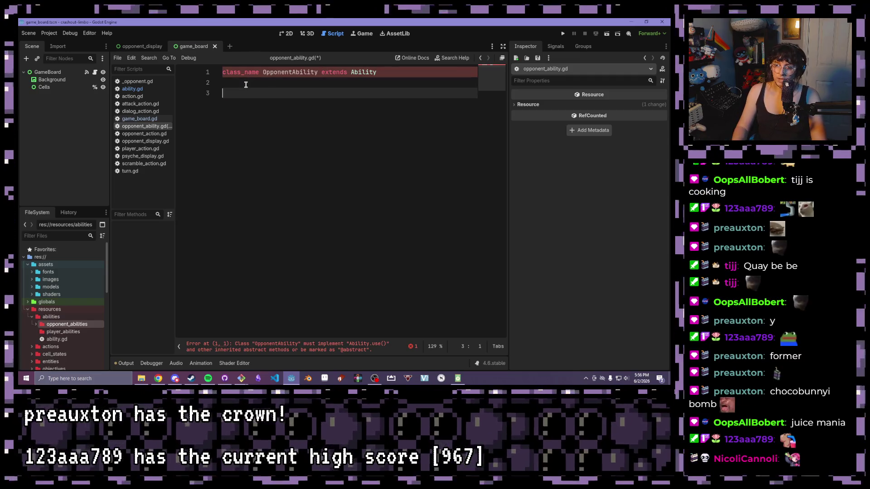
type("func")
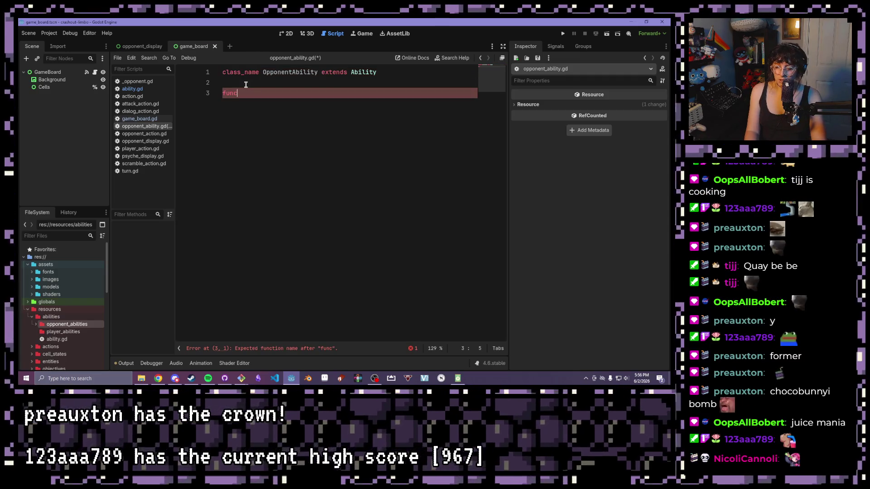
type(" use(")
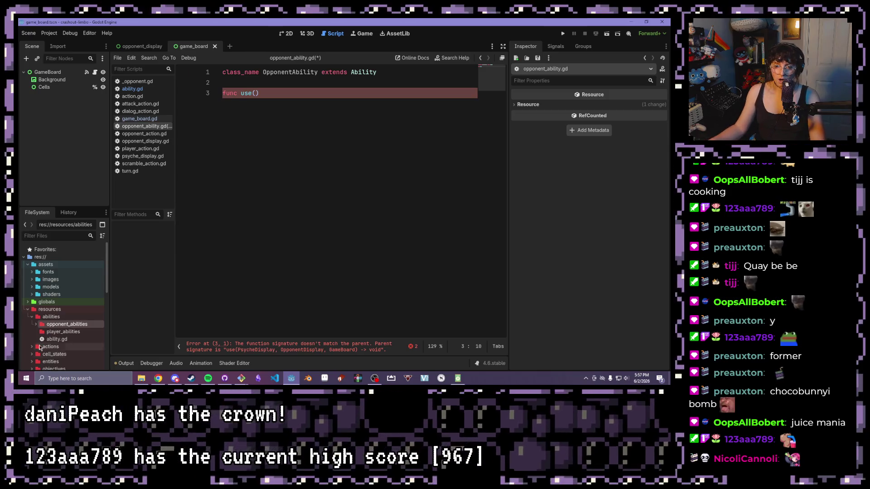
double_click(56, 338)
mouse_move(272, 188)
left_mouse_down()
mouse_move(213, 144)
mouse_move(196, 144)
left_mouse_up()
key("ctrl+c")
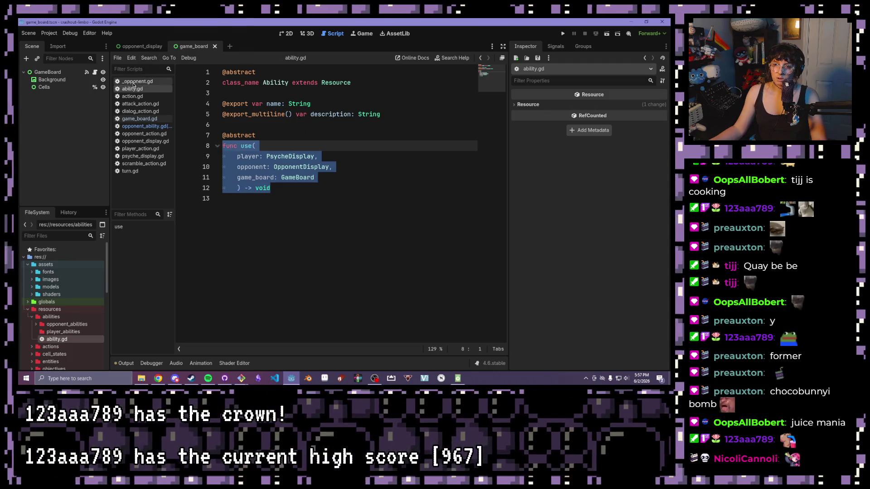
left_click(135, 130)
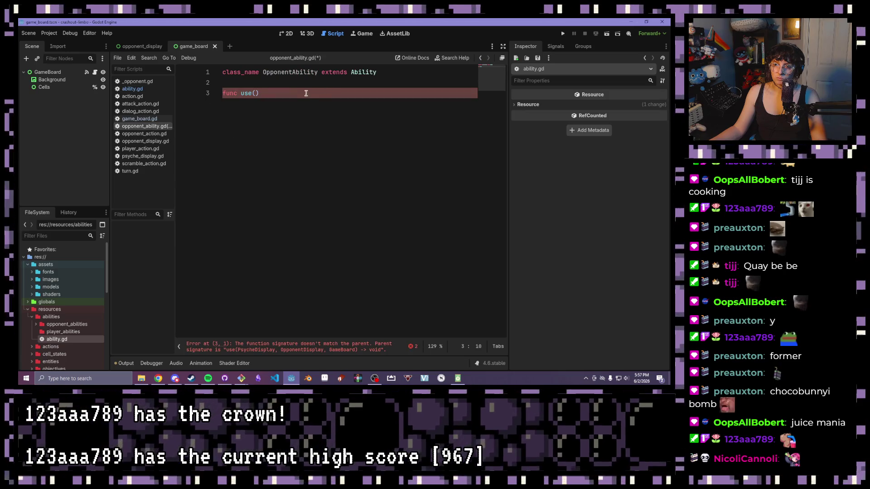
left_click_drag(299, 94, 175, 96)
key("ctrl+v")
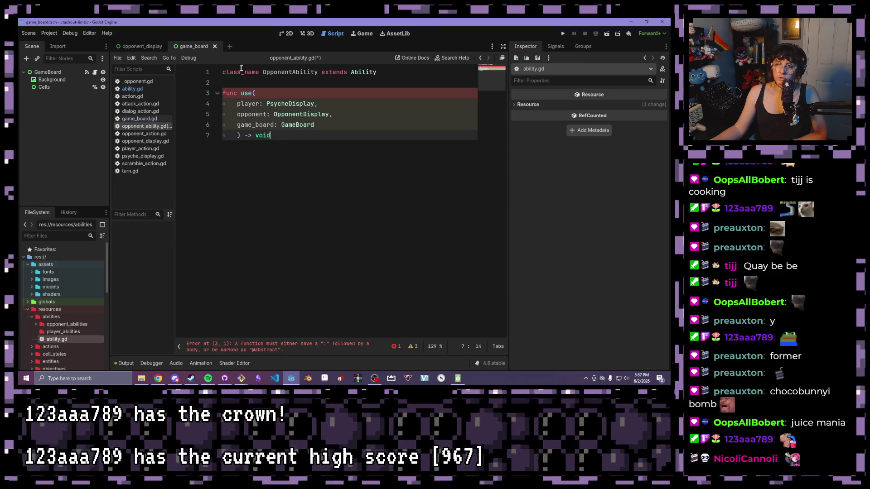
left_click(247, 88)
key("Up")
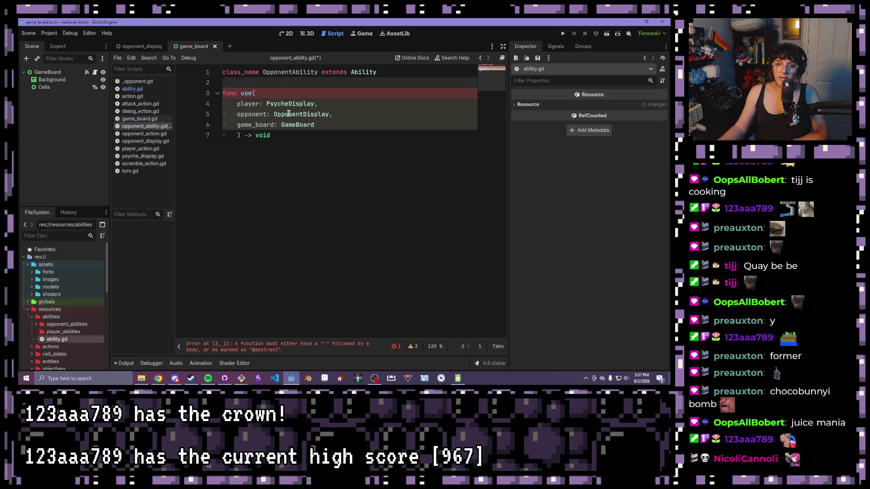
left_click(222, 73)
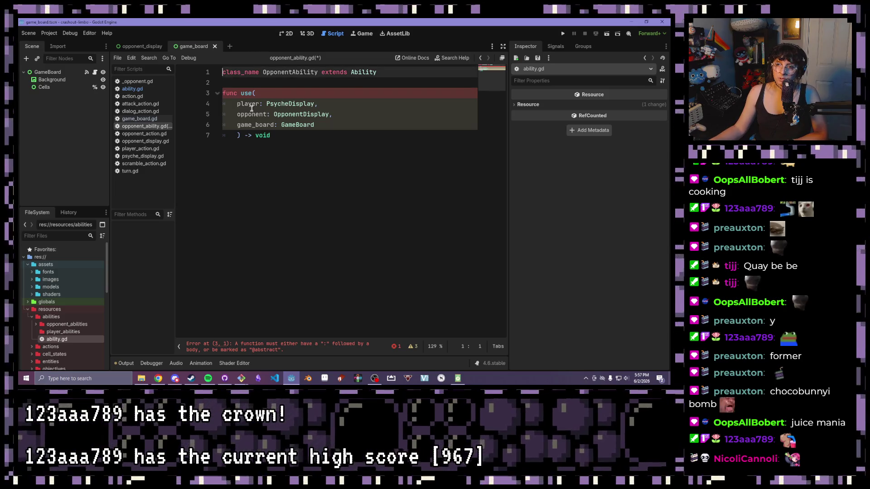
key("Return")
key("Up")
type("@abstra")
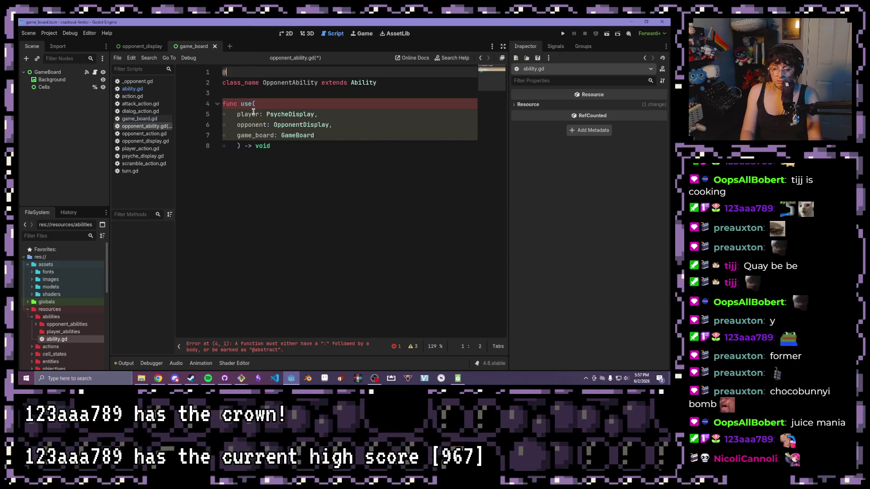
key("Return")
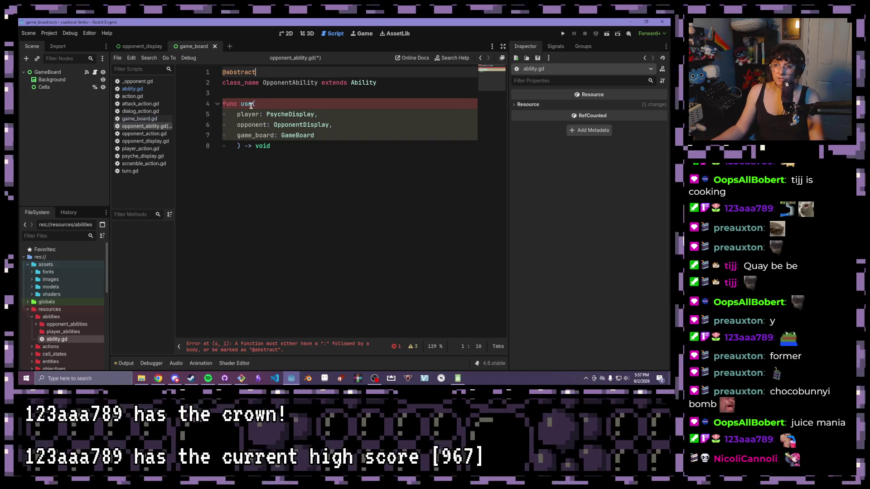
left_click(266, 96)
key("Return")
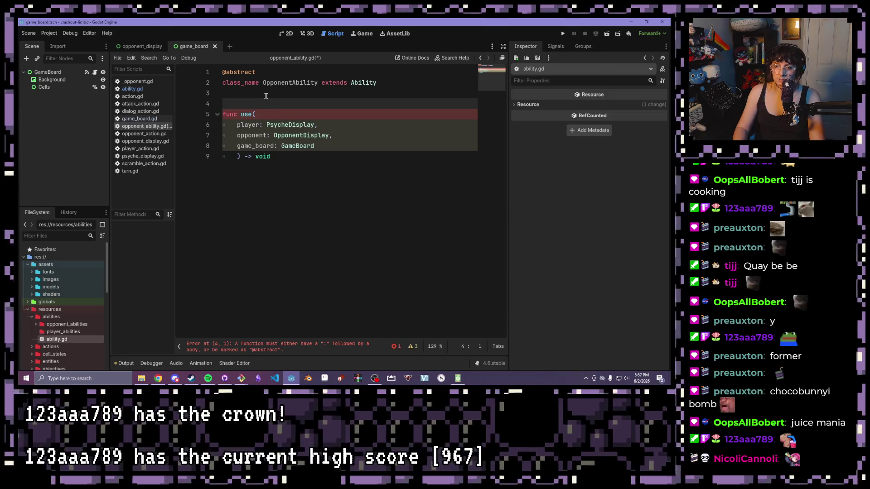
type("@abstract")
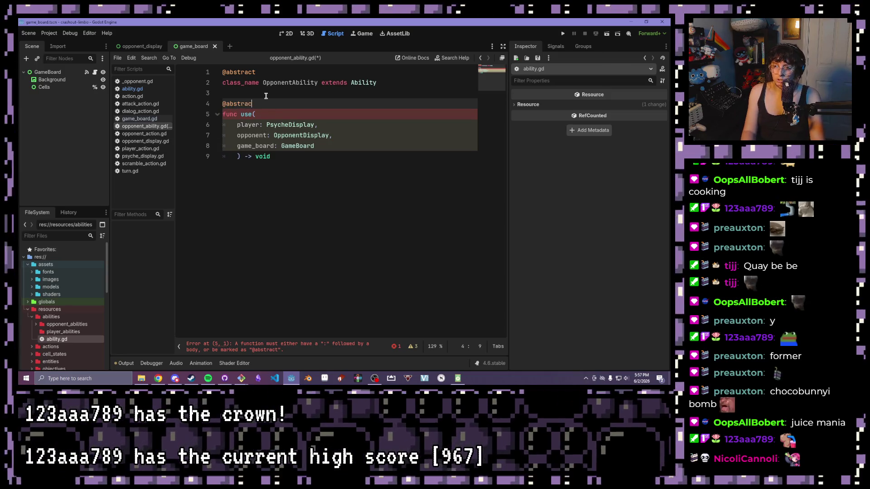
left_click(281, 161)
key("ctrl+a")
left_click(319, 147)
left_click(385, 93)
key("Return")
key("Return")
key("Up")
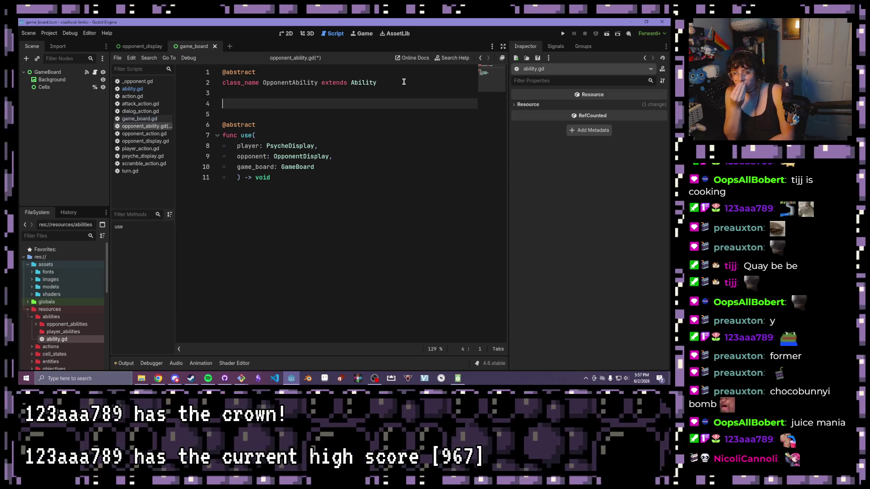
key("BackSpace")
key("BackSpace")
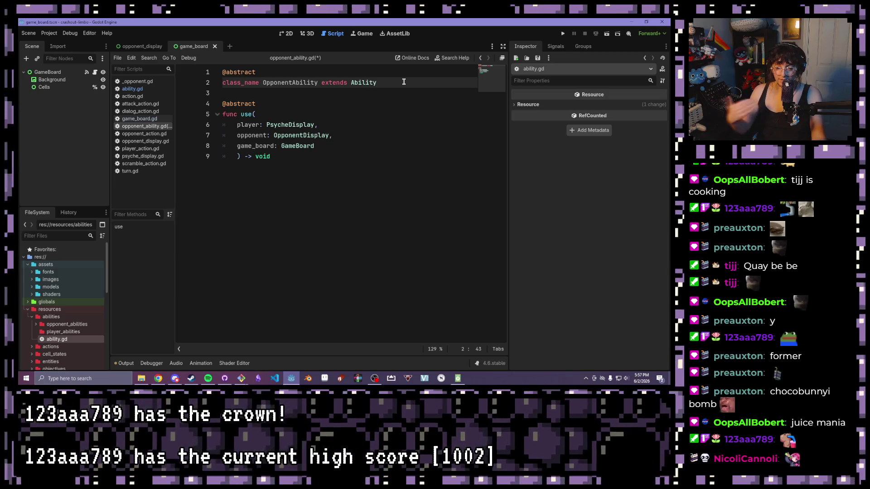
mouse_move(378, 82)
left_mouse_down()
mouse_move(262, 83)
mouse_move(222, 72)
left_mouse_up()
Add an exported cast_time: float property below the OpponentAbility class line.
left_click(295, 91)
key("Return")
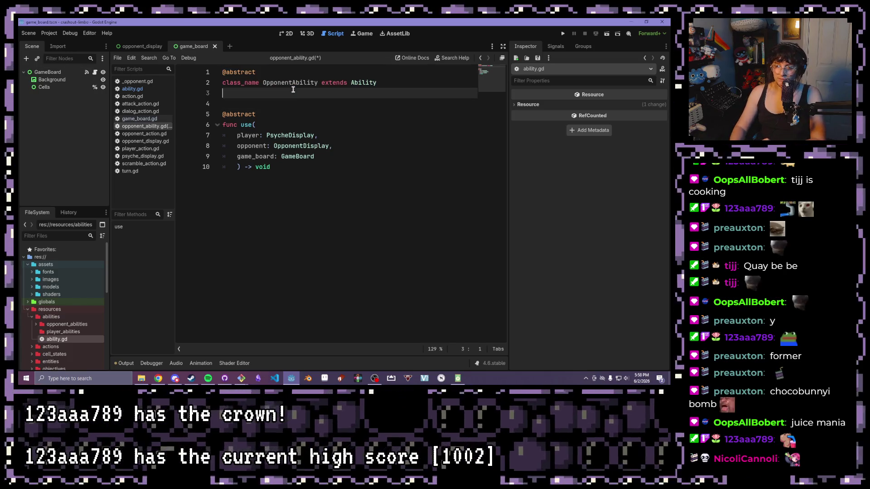
key("Return")
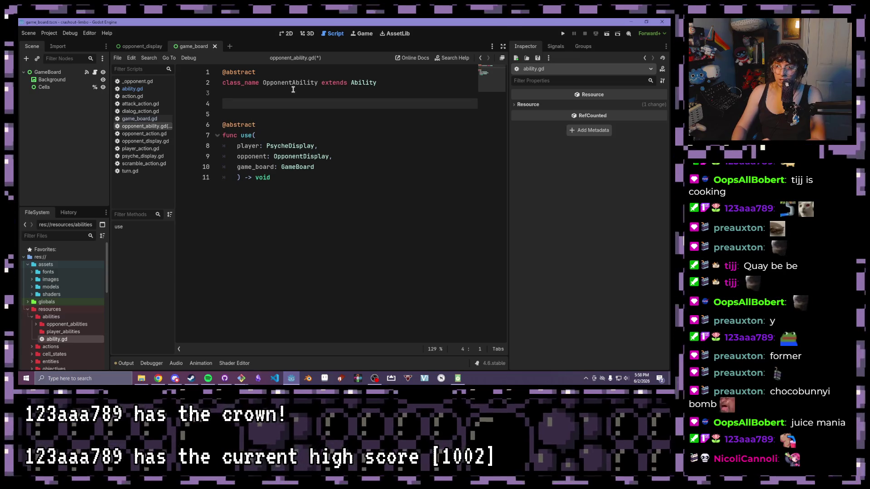
type("@")
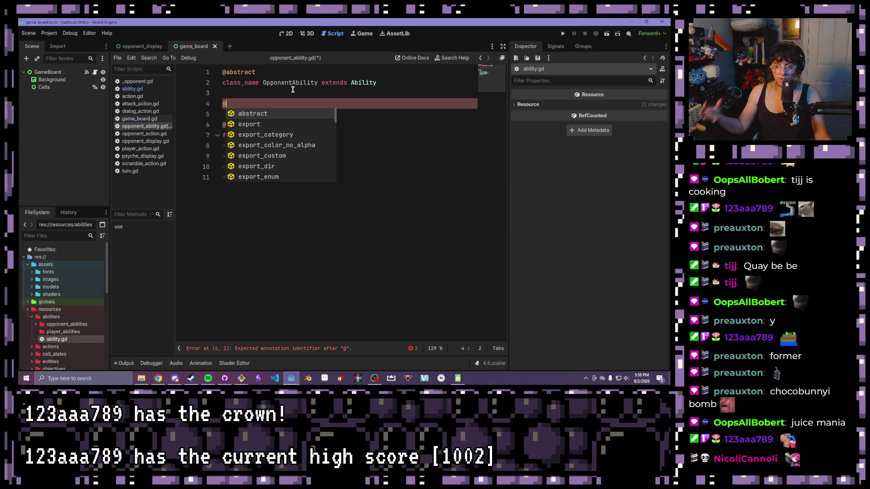
key("Down")
key("Return")
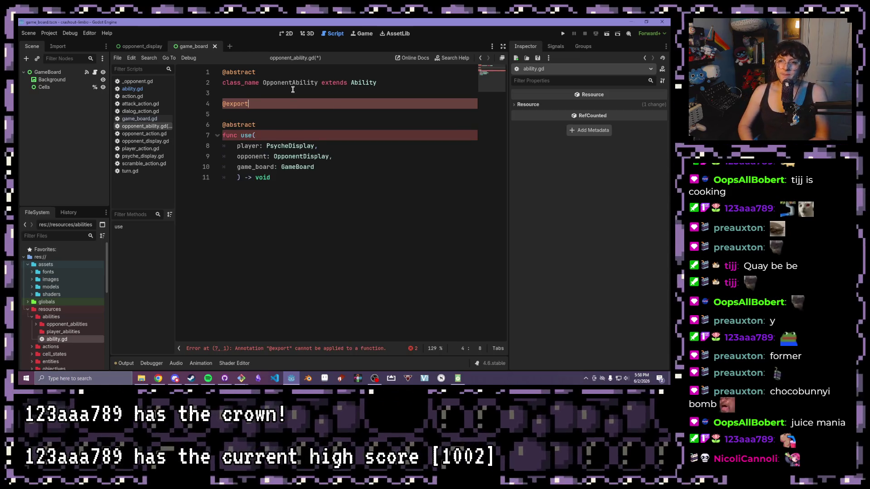
type("cast_time: float")
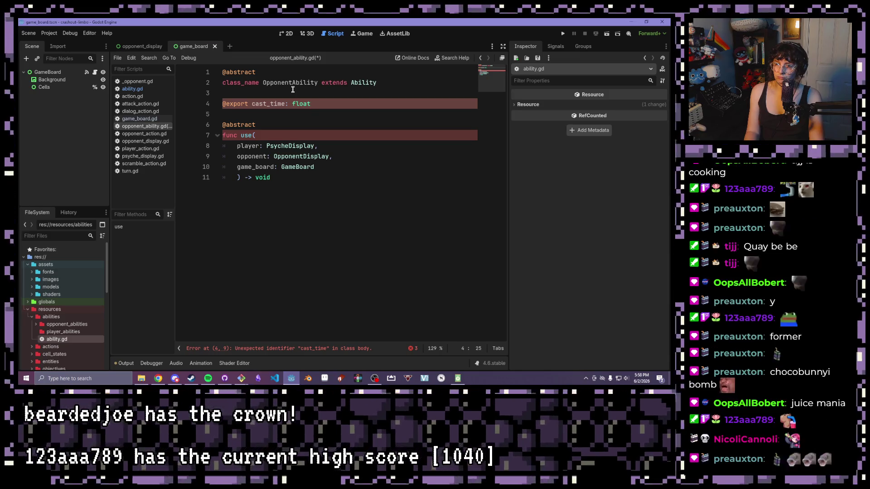
key("Return")
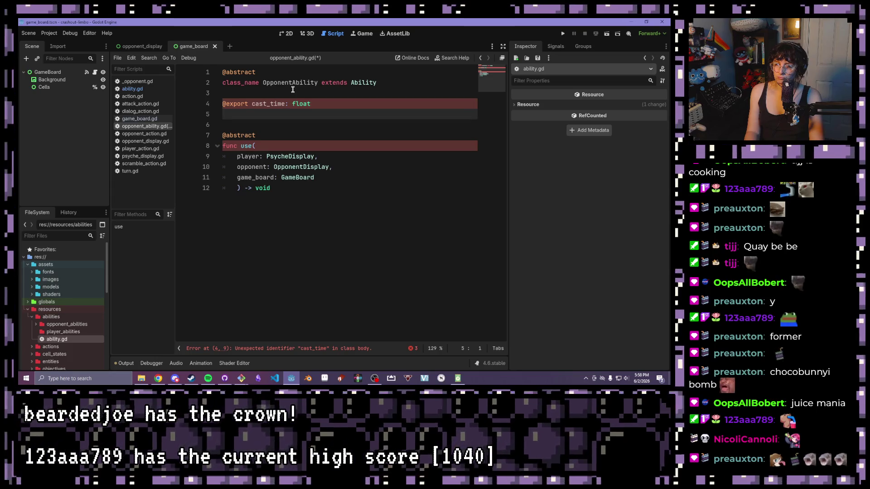
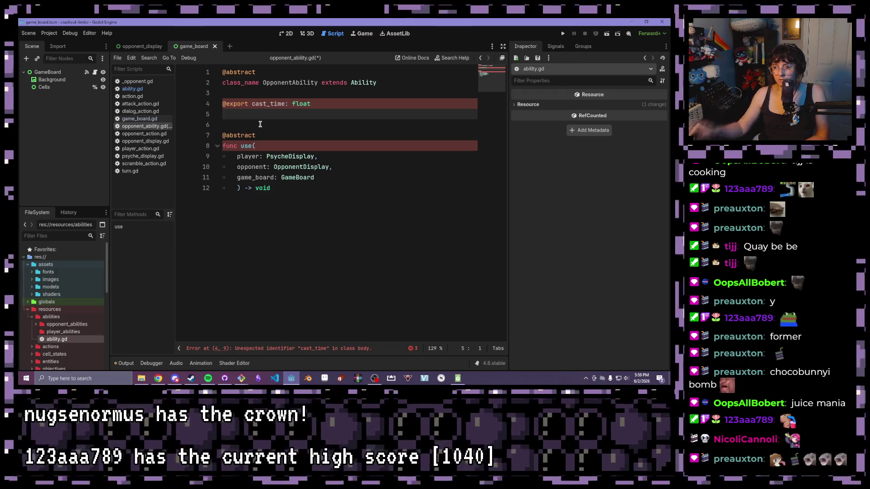
Insert 'var' before cast_time so the export becomes a proper variable declaration.
left_click(252, 103)
type("var")
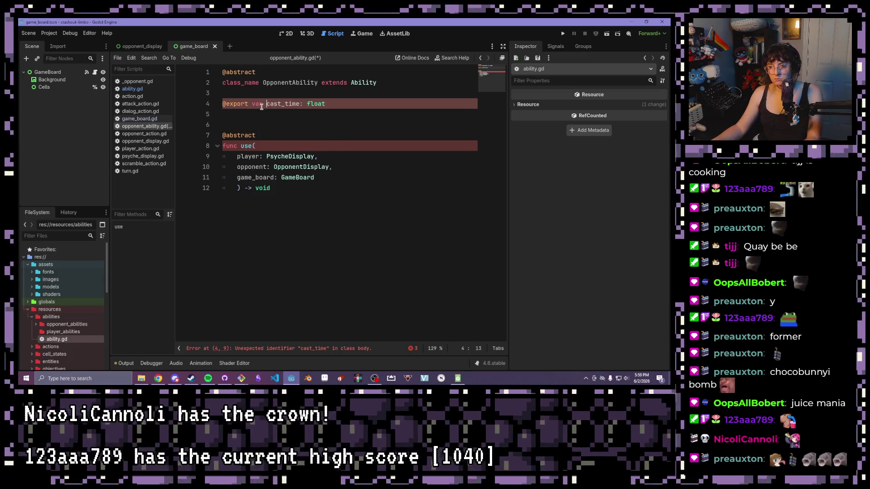
left_click(335, 105)
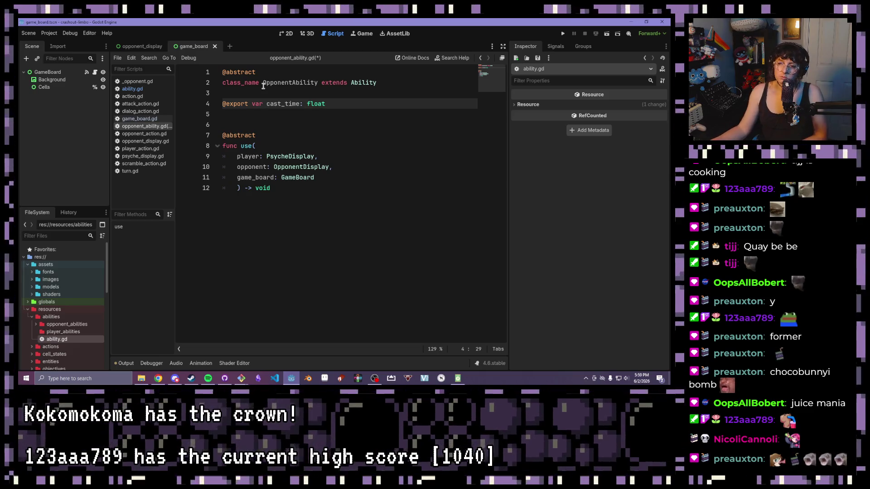
Delete the extra blank line above the abstract use() declaration and select that declaration.
left_click(240, 124)
key("BackSpace")
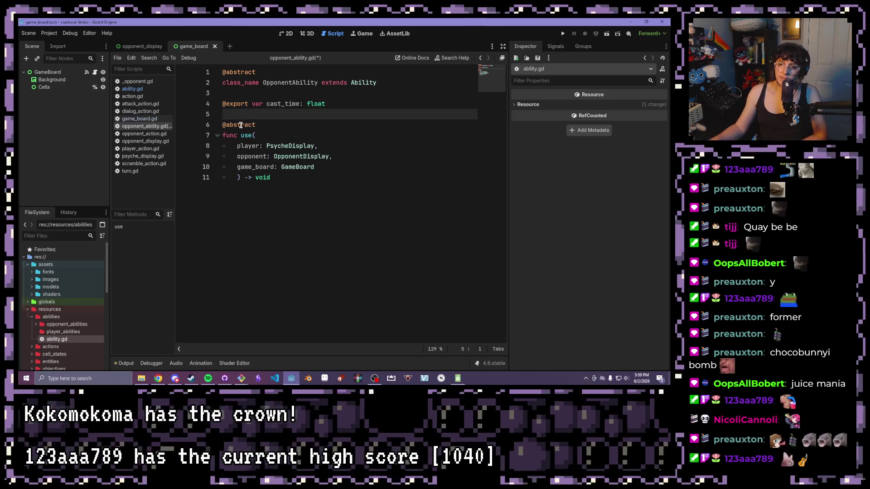
left_click(242, 95)
left_click(239, 113)
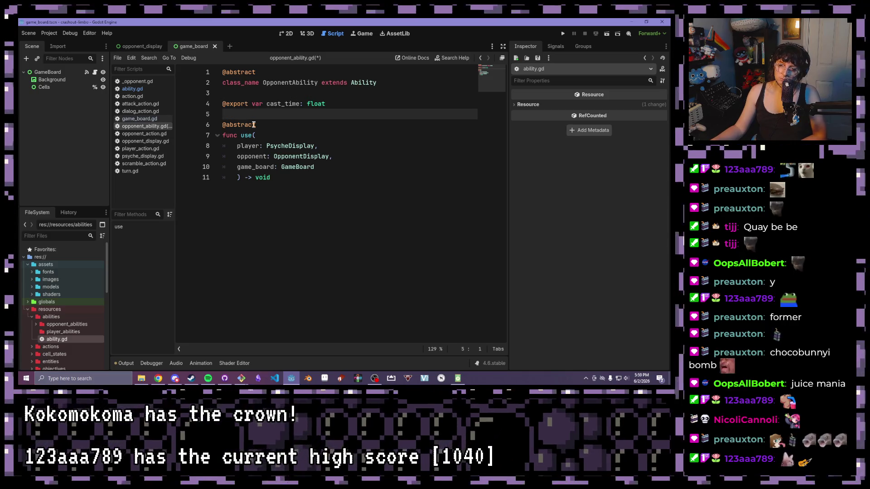
left_click(265, 124)
left_click_drag(330, 177, 197, 125)
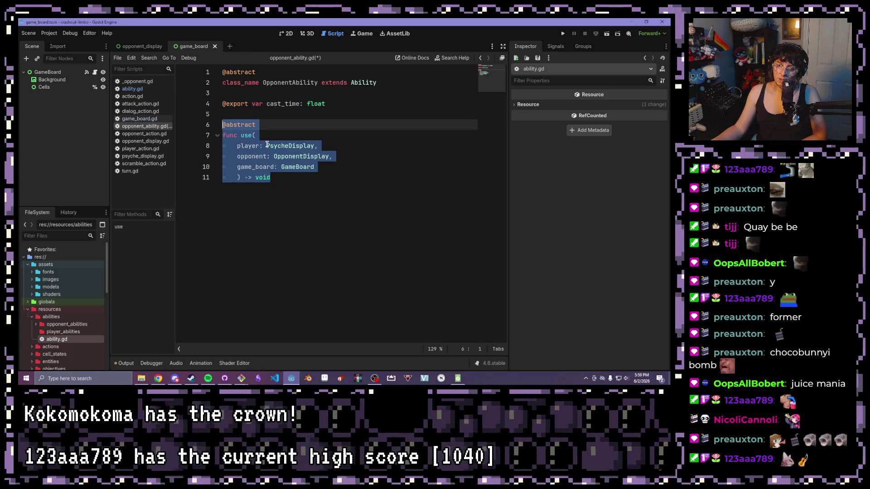
scroll(35, 271, "down", 4)
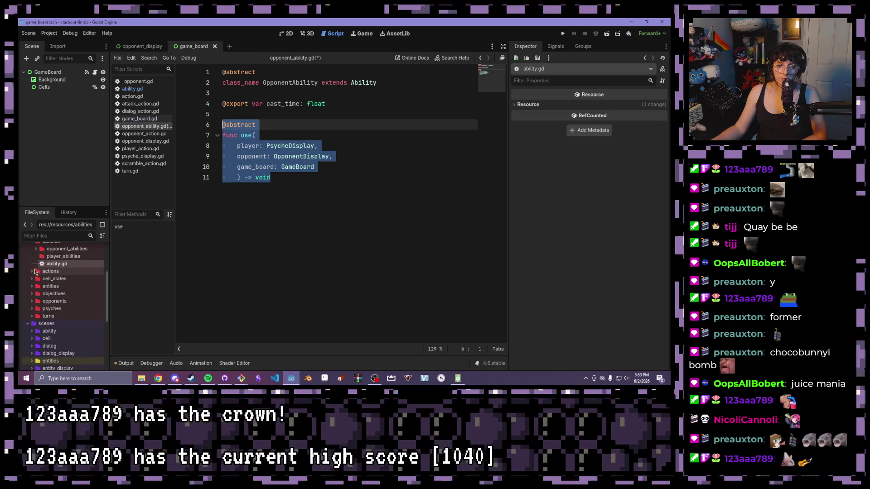
Open player_action.gd and player_attack_action.gd from actions/player_actions, then select psychic_scream.tres.
left_click(34, 270)
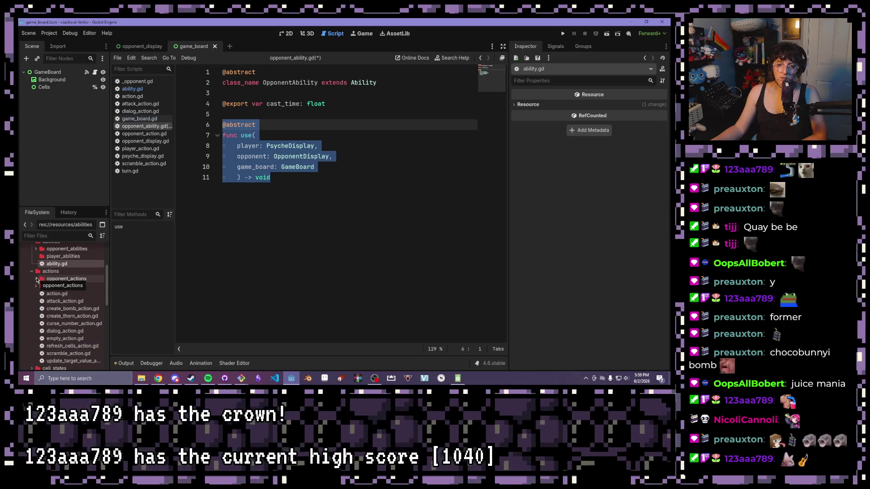
left_click(37, 279)
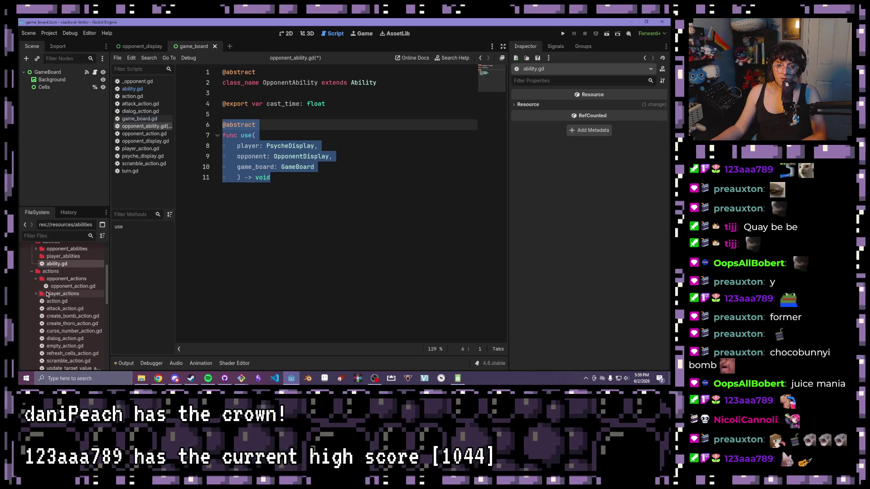
left_click(36, 279)
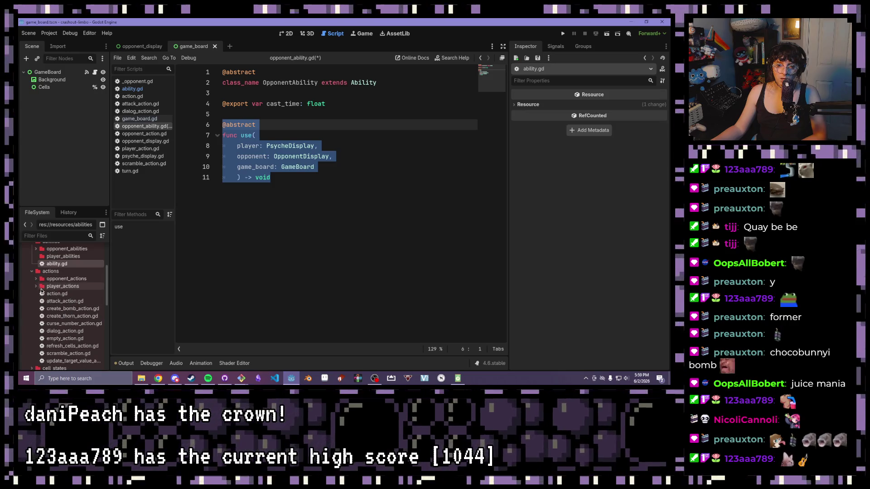
left_click(36, 287)
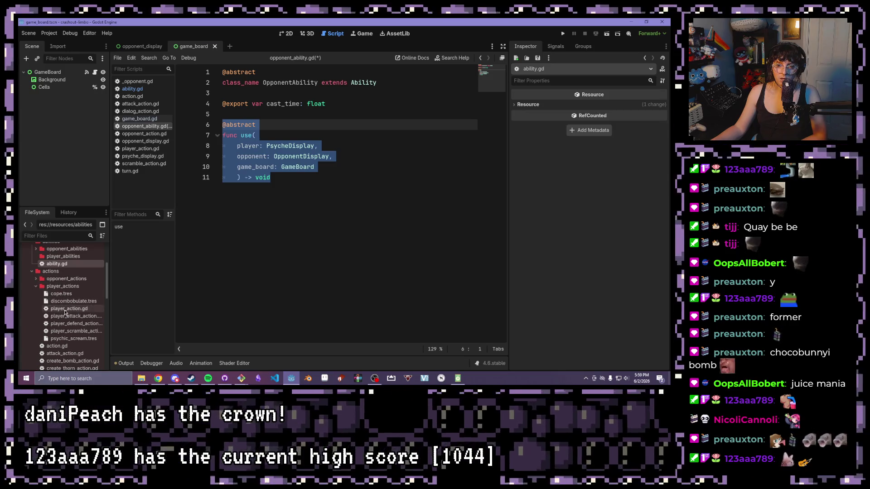
double_click(65, 310)
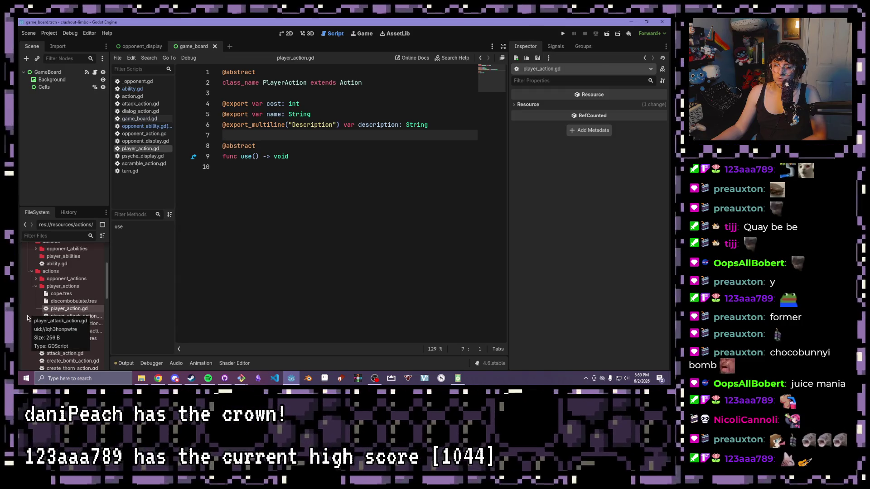
double_click(66, 317)
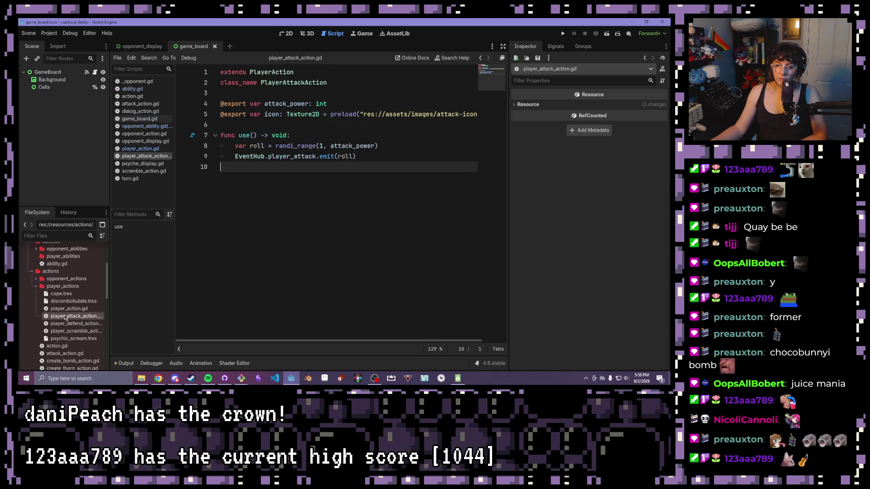
left_click_drag(329, 83, 218, 84)
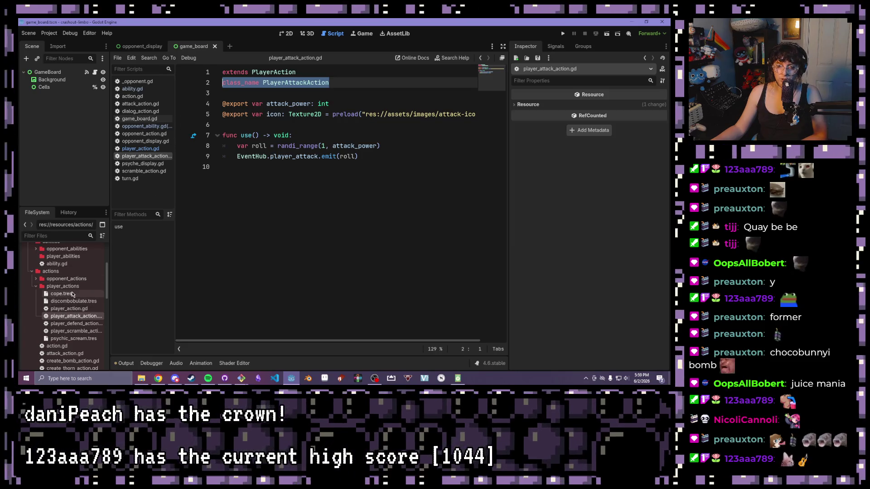
left_click(68, 339)
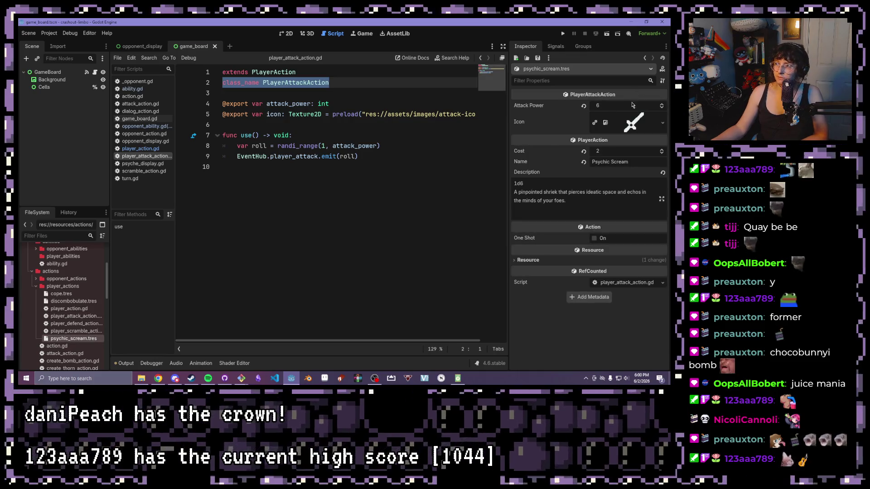
Review player_attack_action.gd's use() function, which rolls randi_range(1, attack_power).
left_click(368, 154)
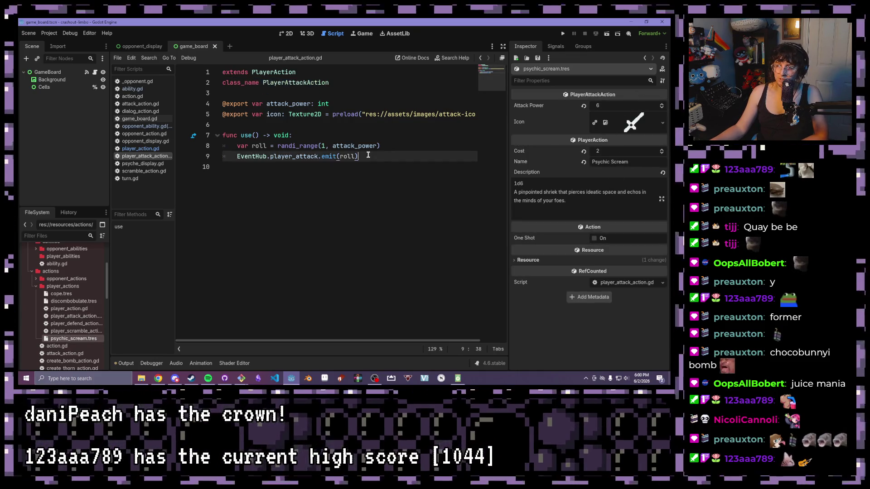
key("shift+Up")
key("shift+Up")
key("shift+Home")
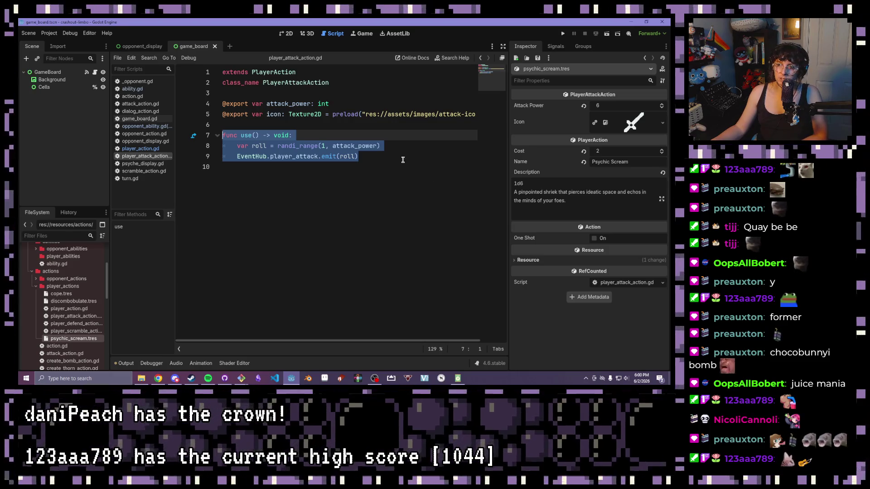
left_click(403, 159)
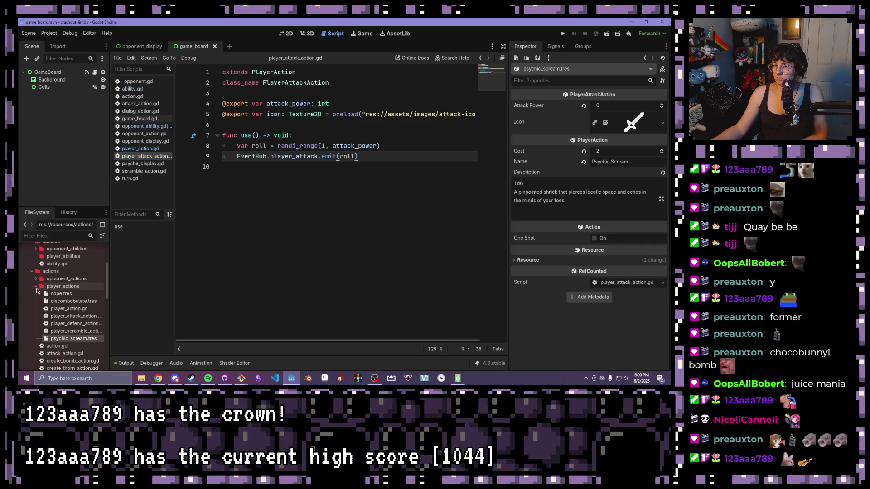
Collapse actions and reopen opponent_ability.gd from abilities/opponent_abilities.
left_click(39, 280)
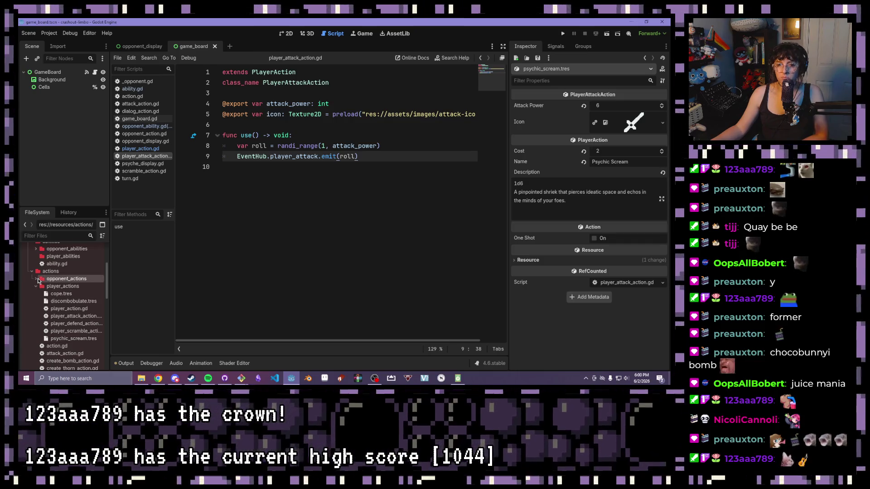
left_click(31, 270)
left_click(35, 294)
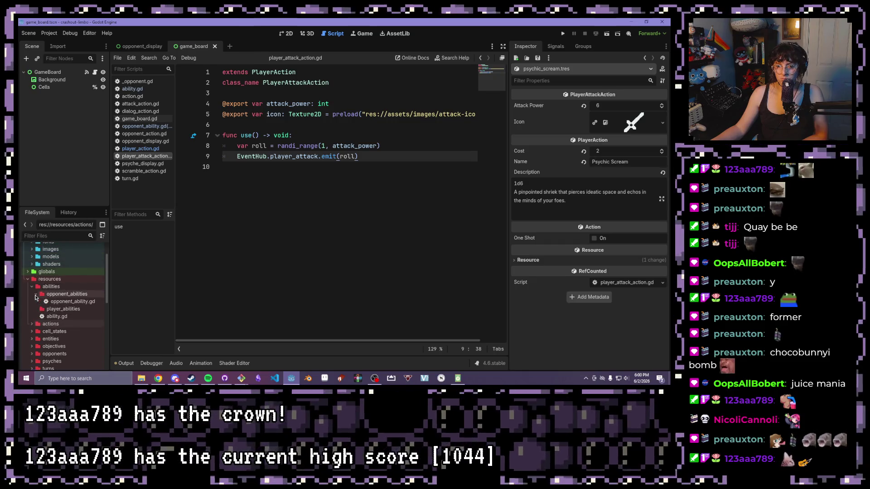
double_click(63, 302)
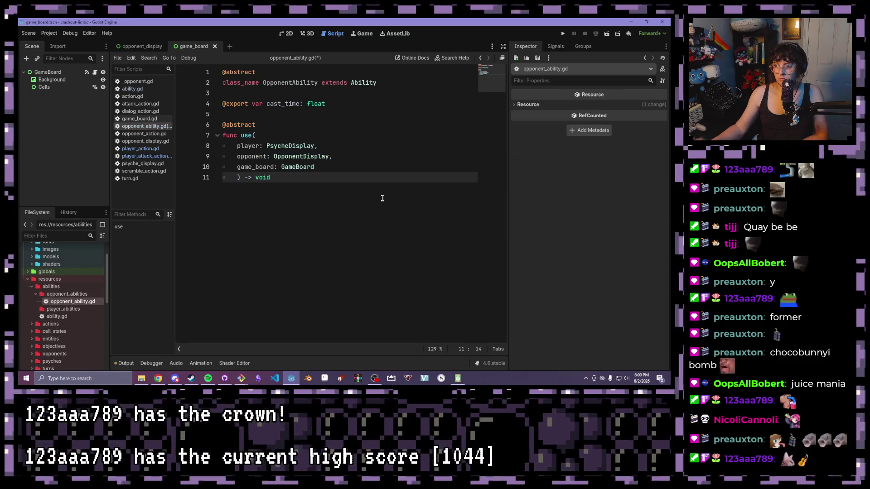
left_click_drag(377, 104, 173, 109)
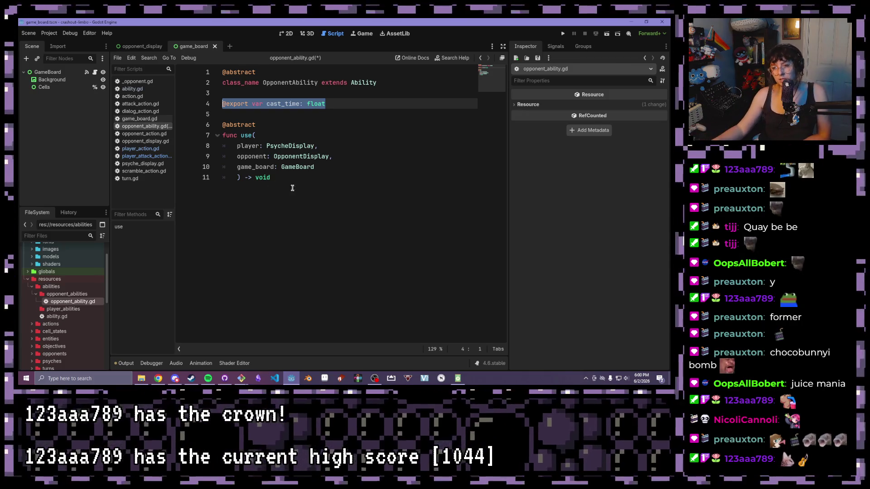
left_click_drag(366, 178, 157, 135)
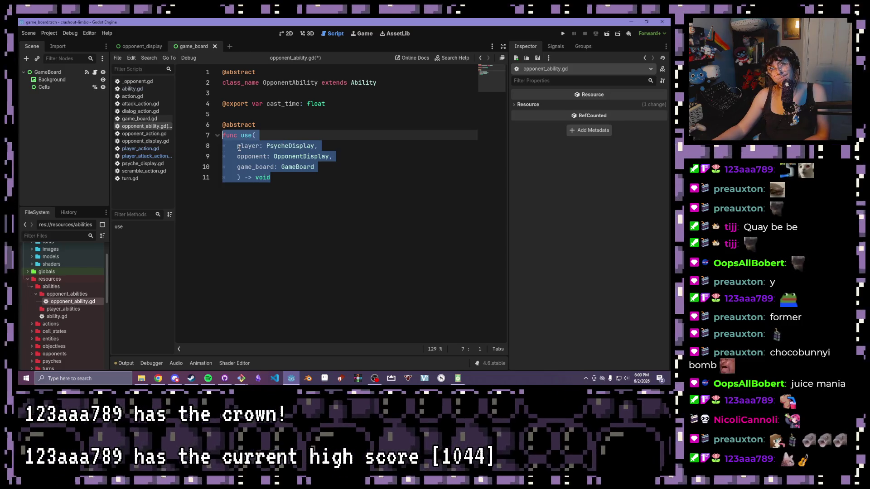
left_click_drag(289, 82, 322, 84)
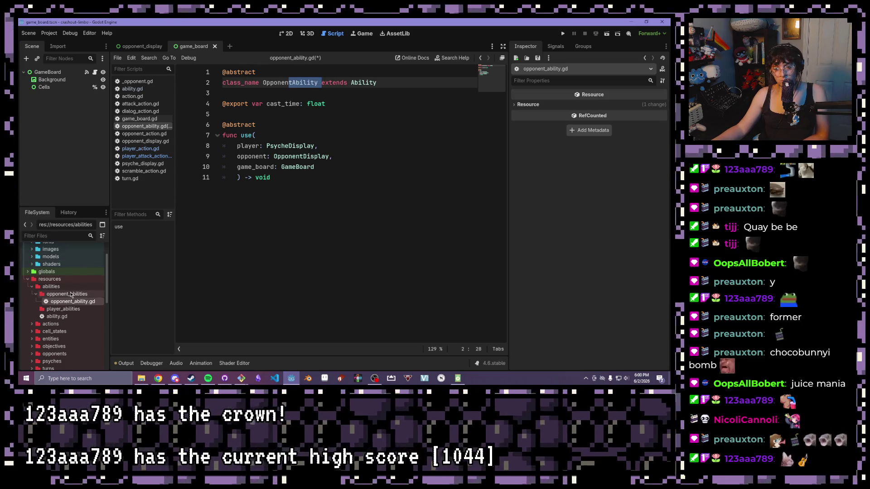
right_click(53, 296)
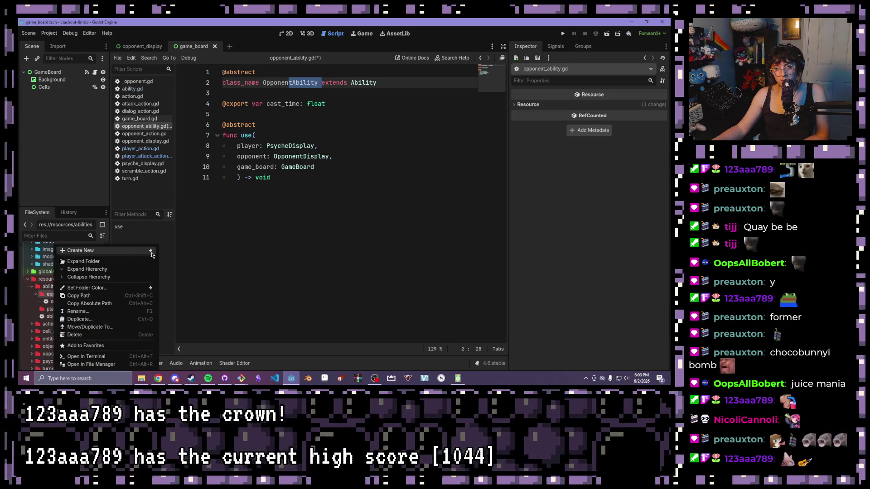
Begin a new script and then a new folder in opponent_abilities, cancelling both.
mouse_move(153, 253)
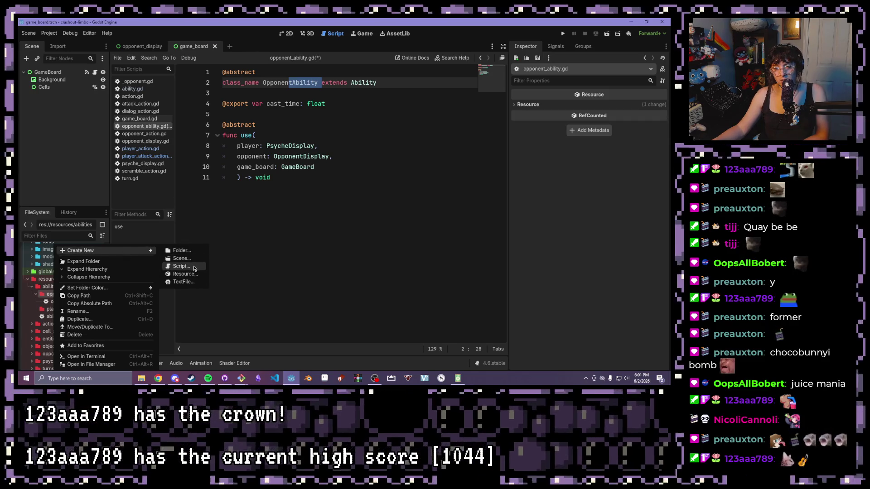
left_click(182, 266)
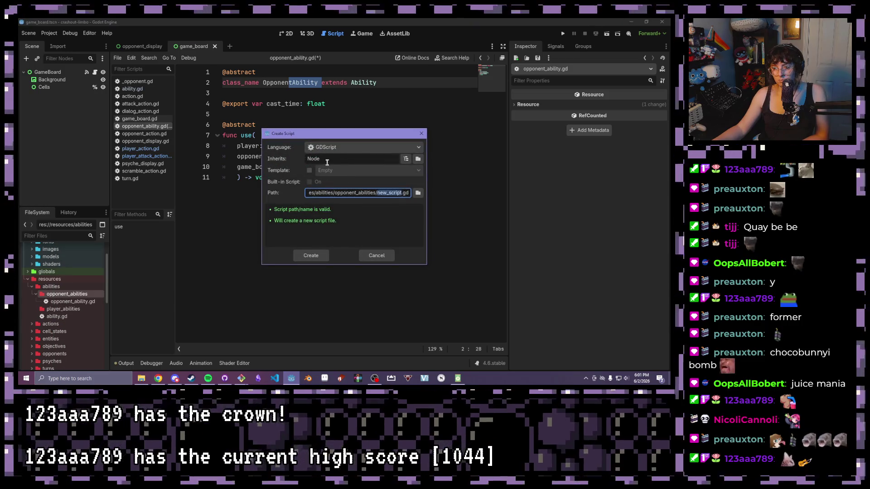
type("Opponen")
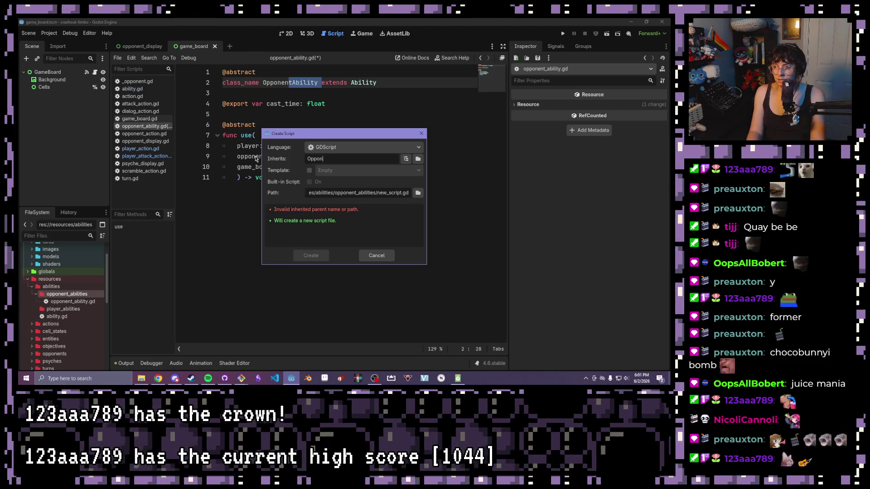
type("tAbility")
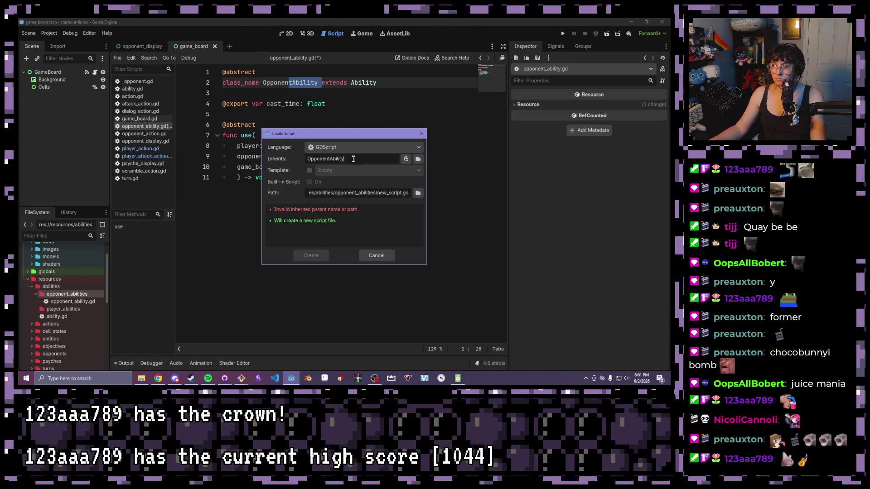
left_click(376, 255)
left_click(326, 182)
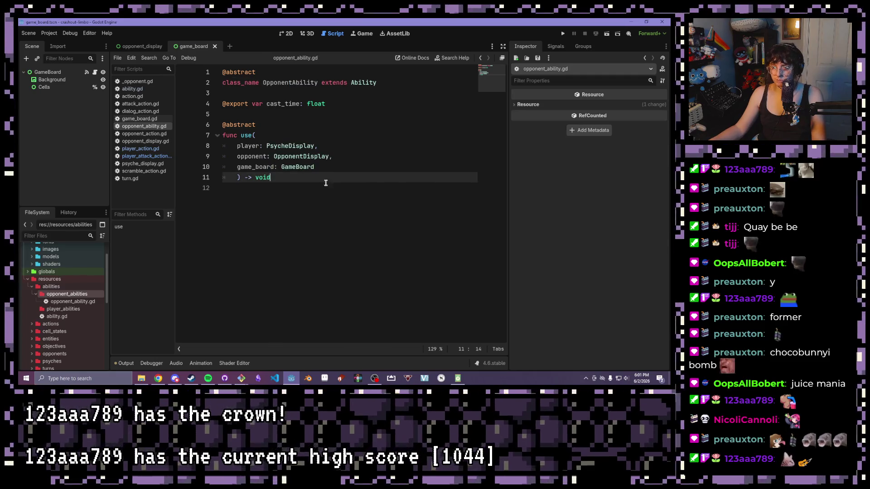
right_click(55, 294)
mouse_move(121, 250)
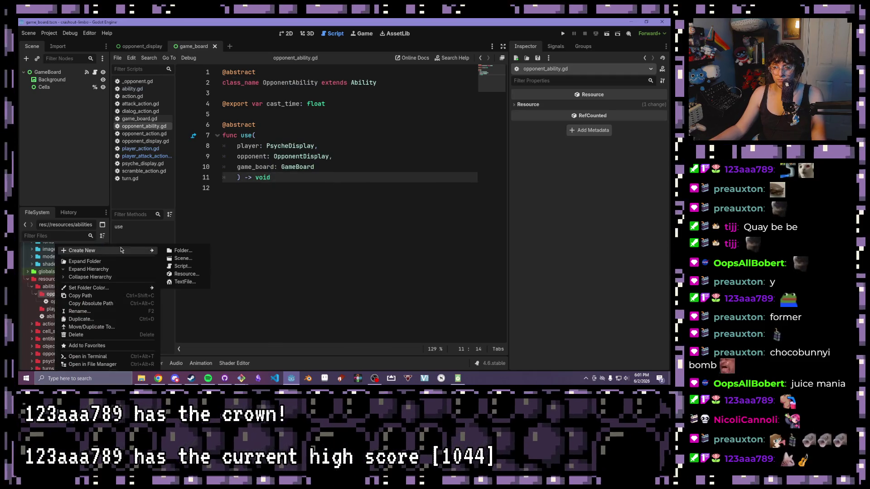
left_click(183, 251)
left_click(367, 228)
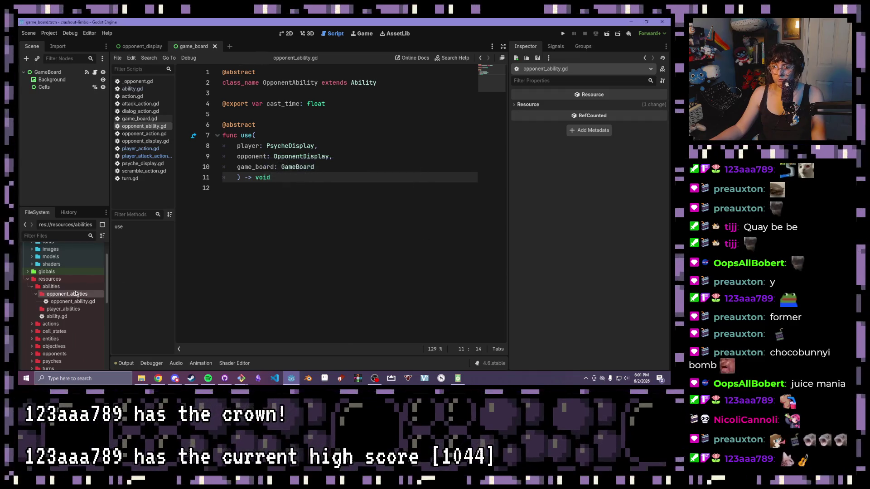
Create opponent_attack_ability.gd in opponent_abilities, inheriting from OpponentAbility.
right_click(76, 294)
mouse_move(154, 251)
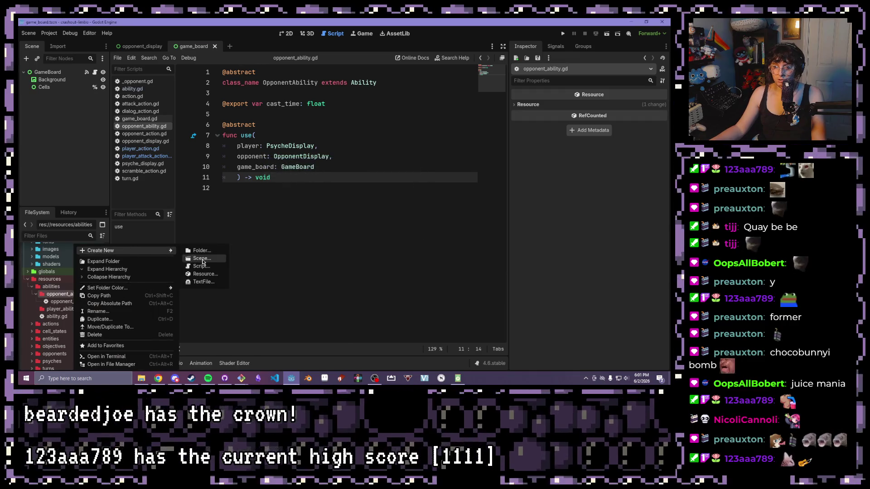
left_click(201, 267)
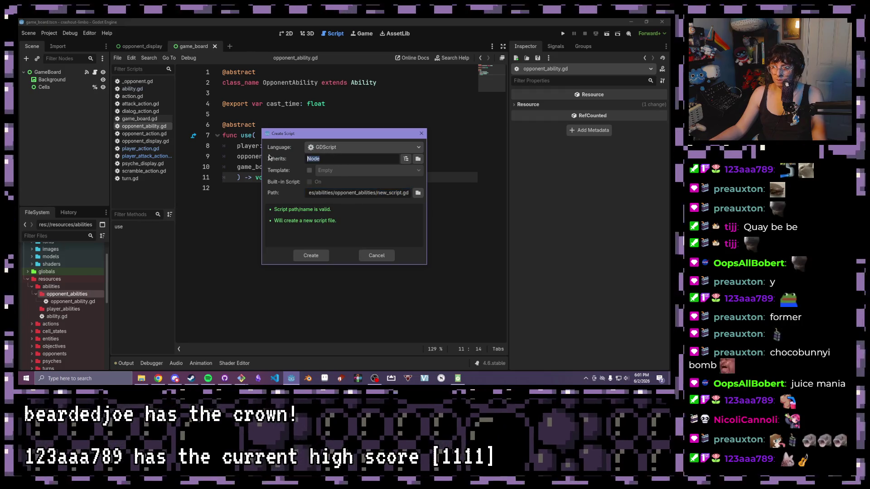
type("OpponentAb")
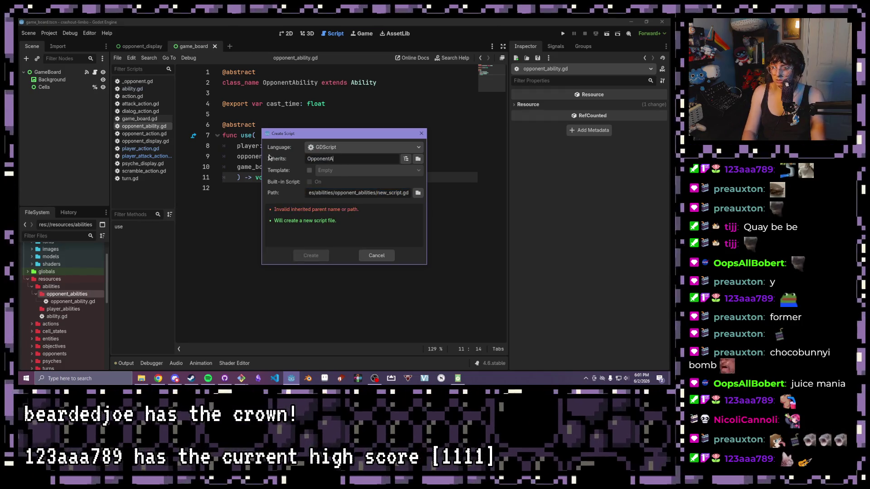
type("ility")
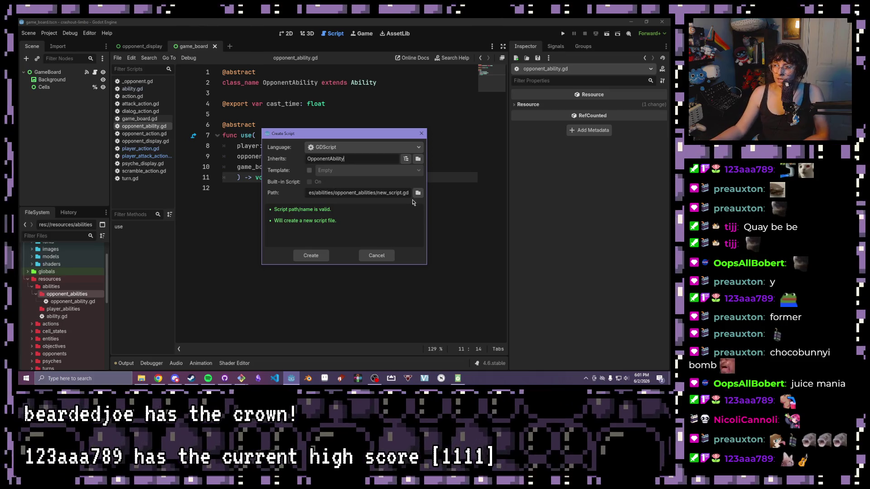
left_click_drag(402, 193, 379, 192)
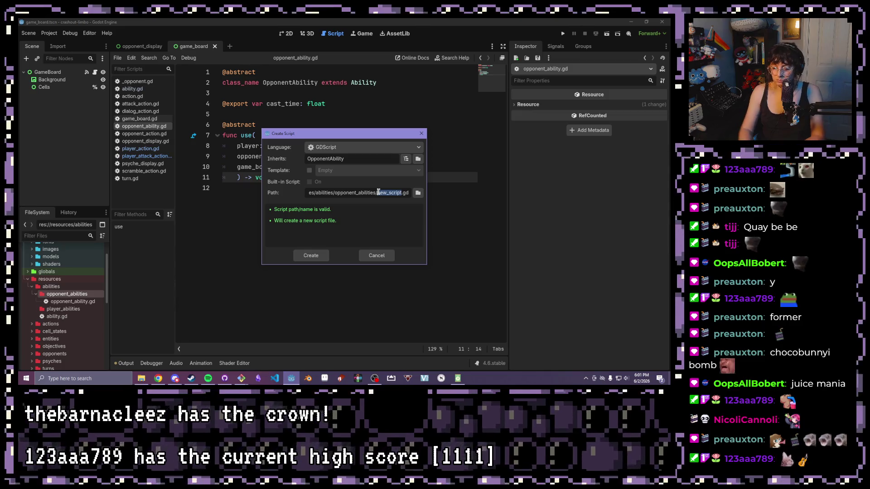
type("Opponent")
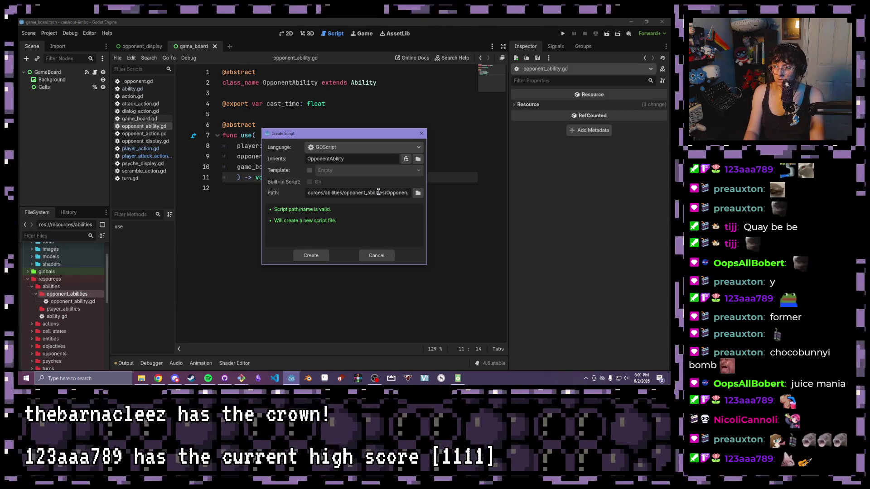
key("BackSpace")
key("BackSpace")
key("BackSpace")
type("oppo")
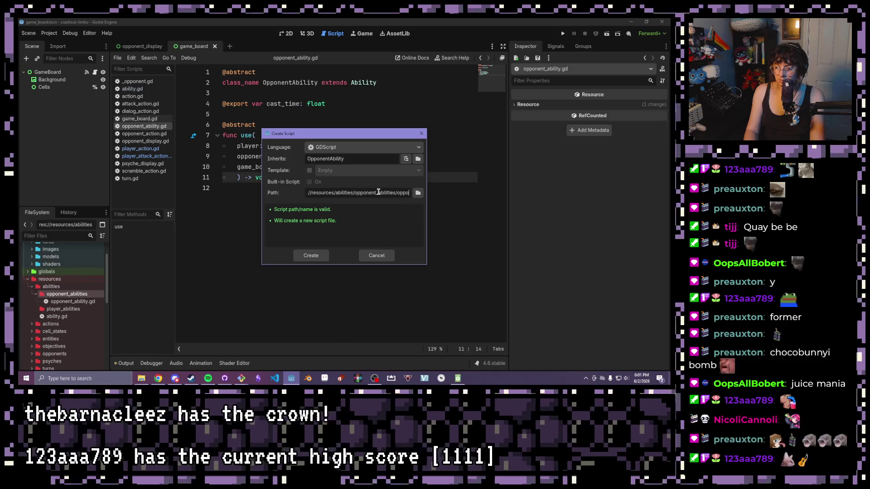
type("nent_attac")
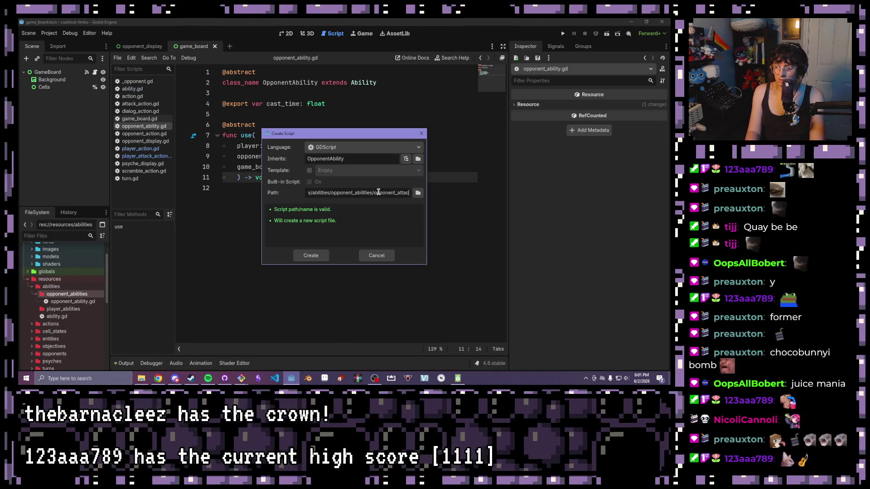
type("k_ability")
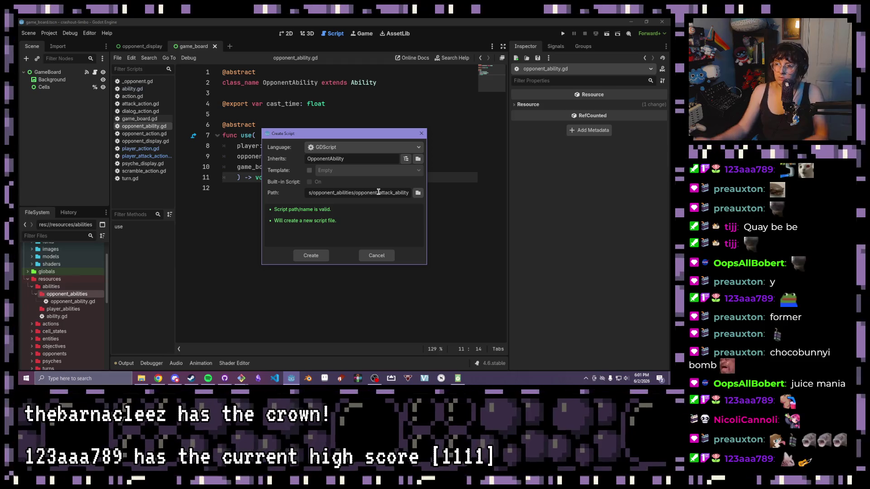
left_click(316, 257)
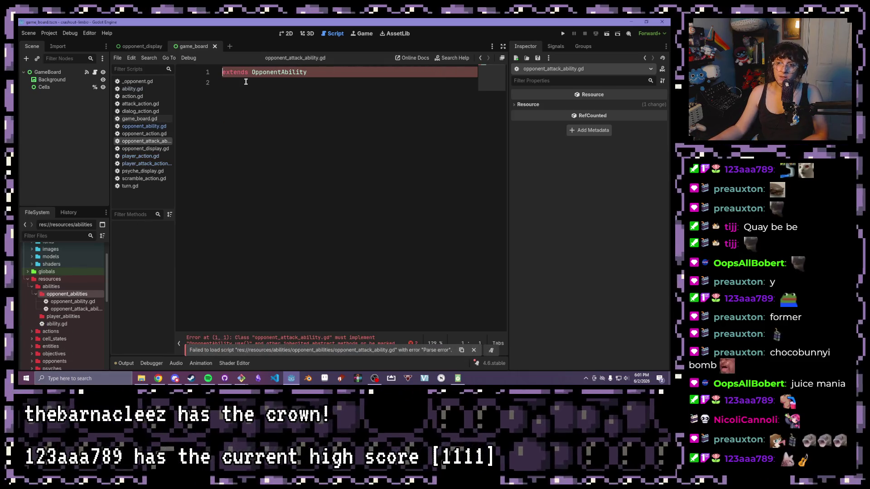
Add class_name OpponentAttackAbility at the top of the new script.
type("class_name Op")
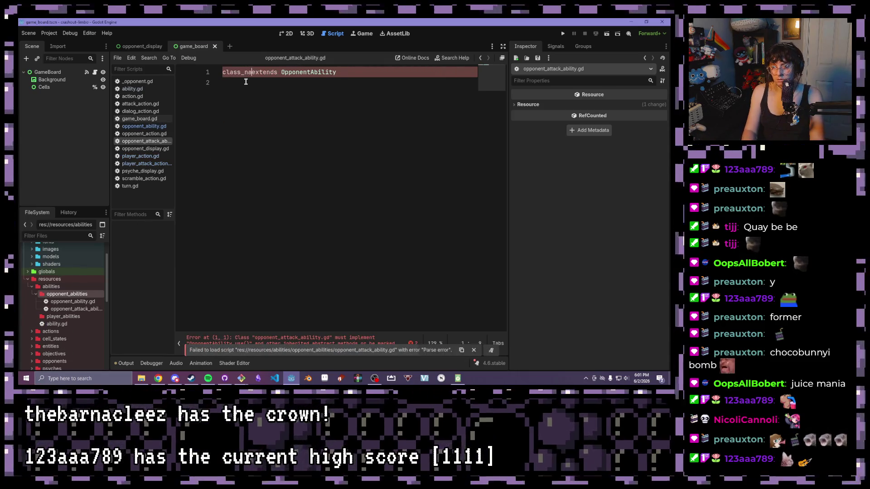
type("pone")
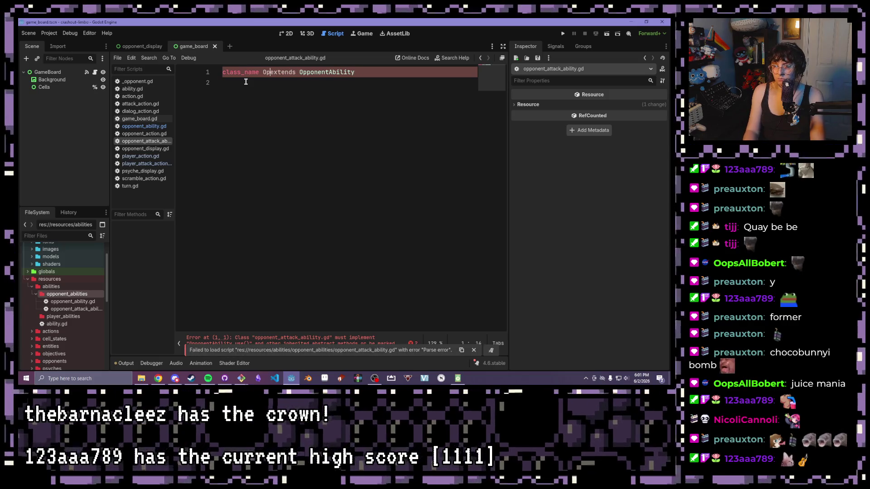
type("nt")
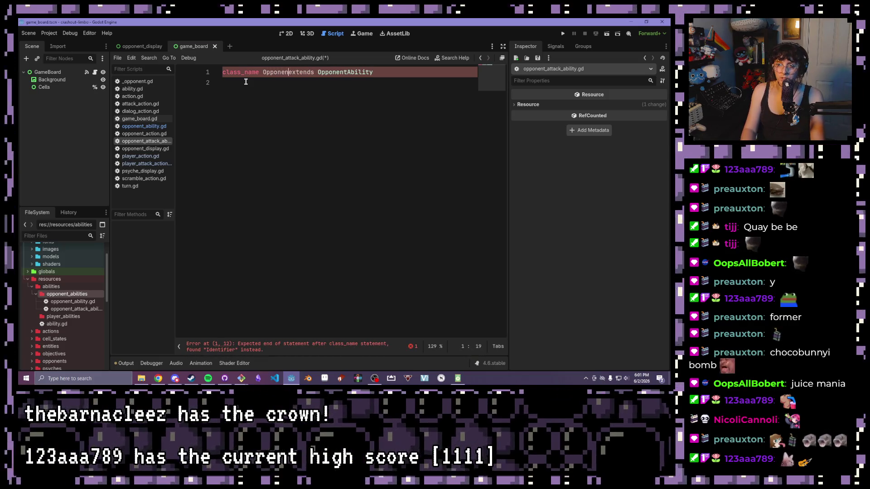
key("BackSpace")
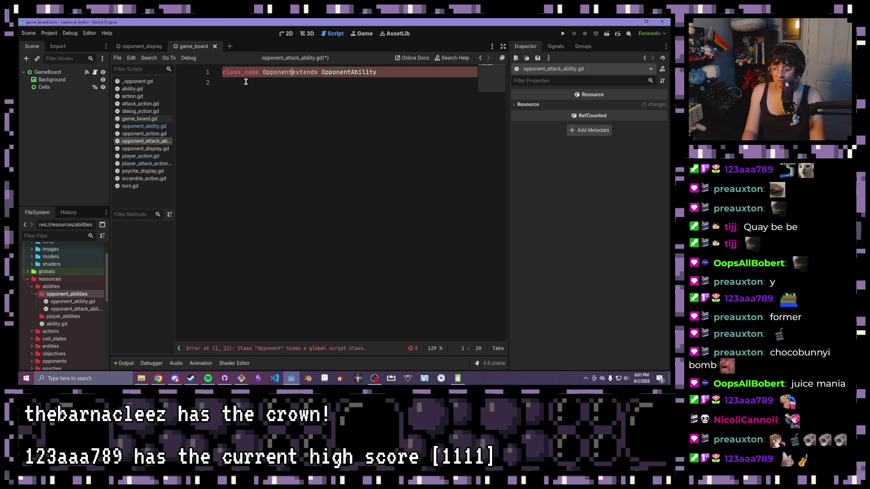
type("Attack")
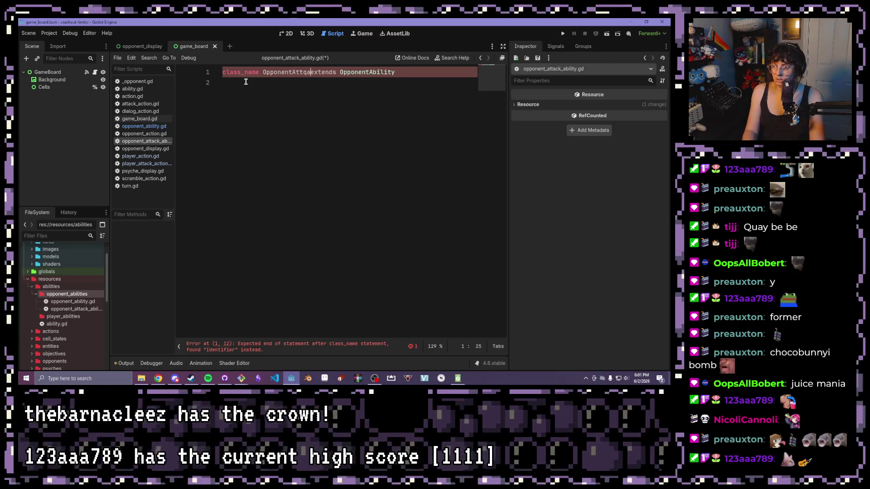
type("Ability")
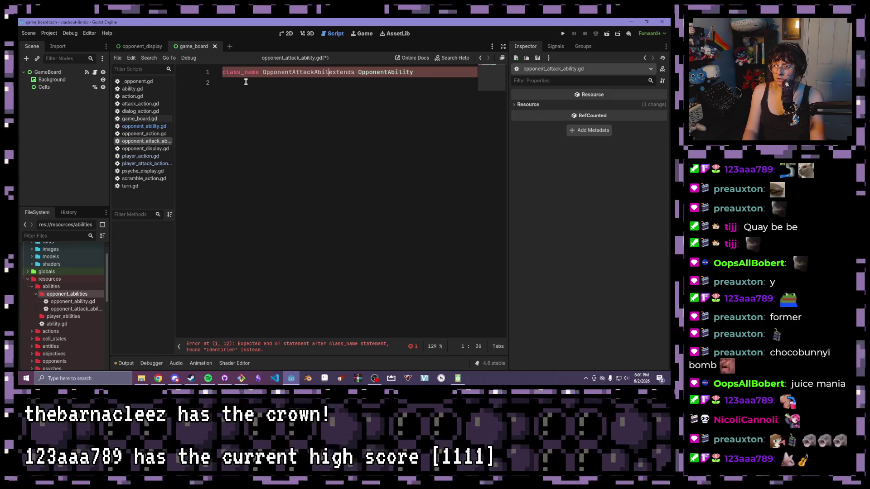
Start a func use( line below it, then reopen opponent_ability.gd to check use()'s signature.
left_click(271, 111)
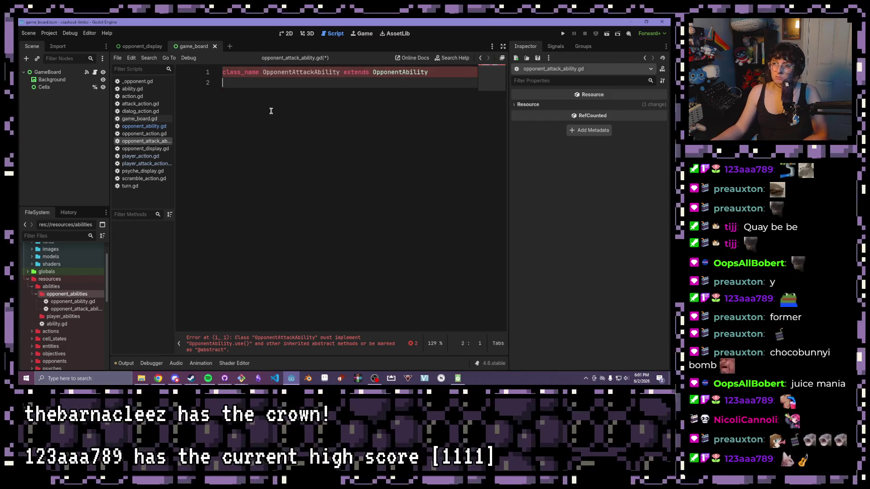
key("Return")
type("func u")
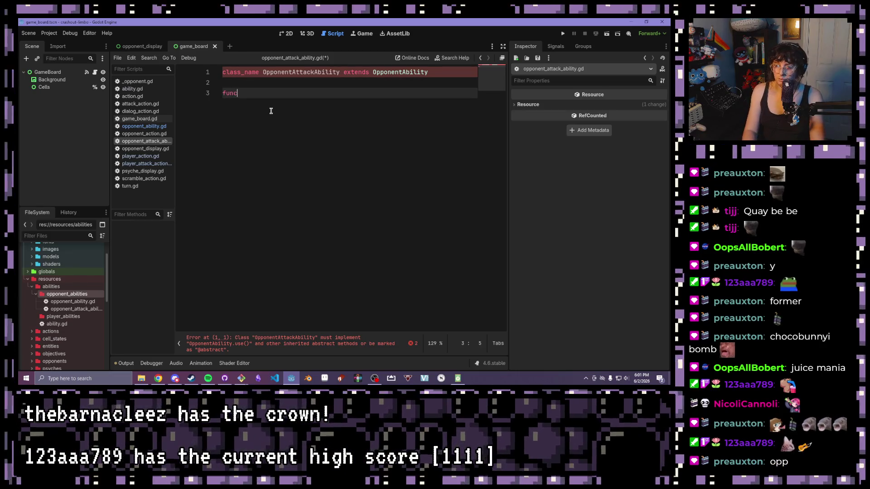
type("se")
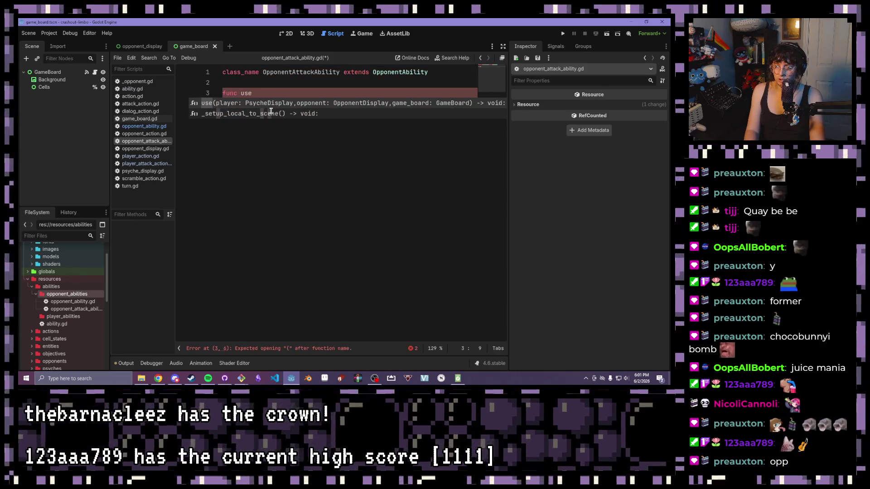
type("(")
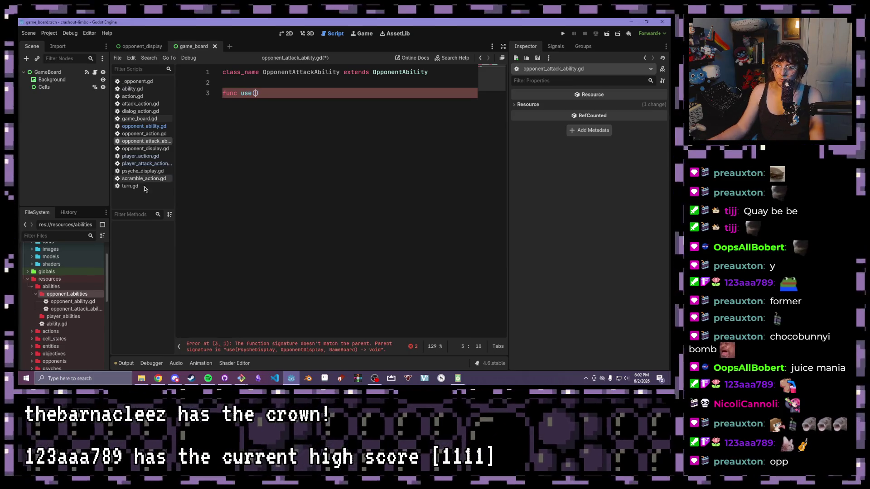
left_click(66, 310)
double_click(68, 301)
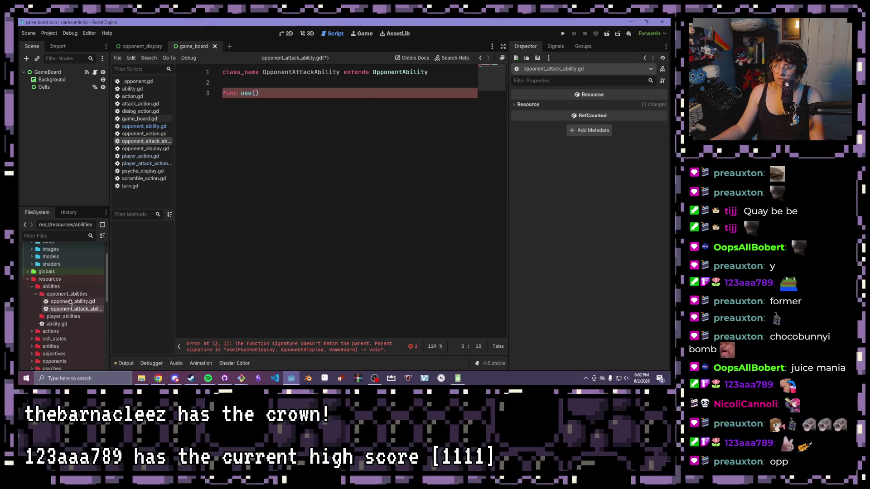
left_click(279, 177)
mouse_move(279, 177)
left_mouse_down()
mouse_move(291, 165)
mouse_move(291, 179)
mouse_move(203, 129)
left_mouse_up()
key("ctrl+c")
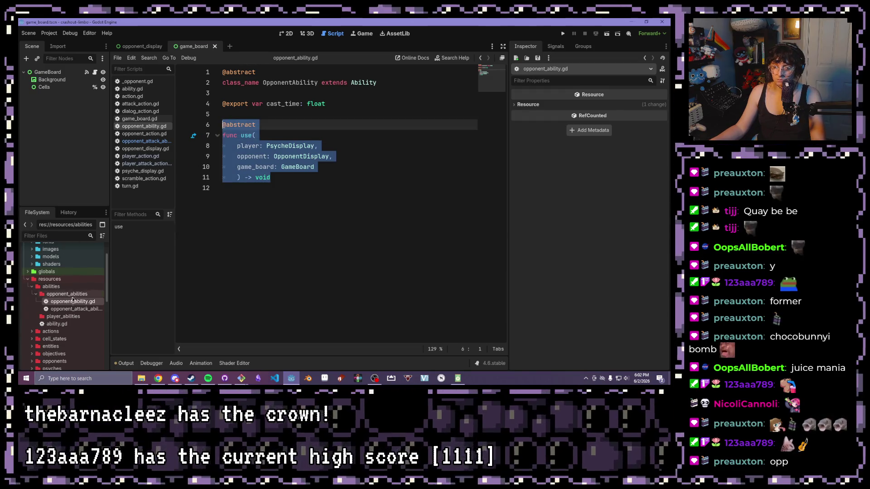
double_click(62, 309)
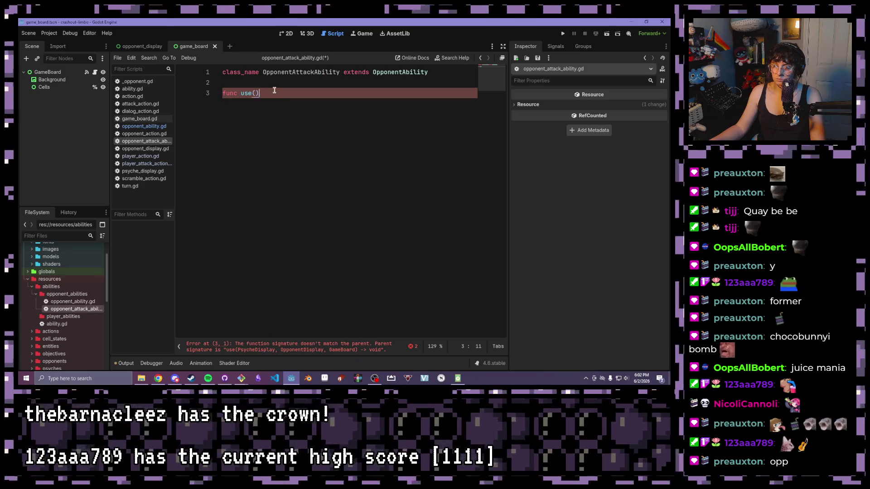
left_click_drag(274, 93, 223, 113)
key("ctrl+v")
key("Up")
key("Up")
key("Up")
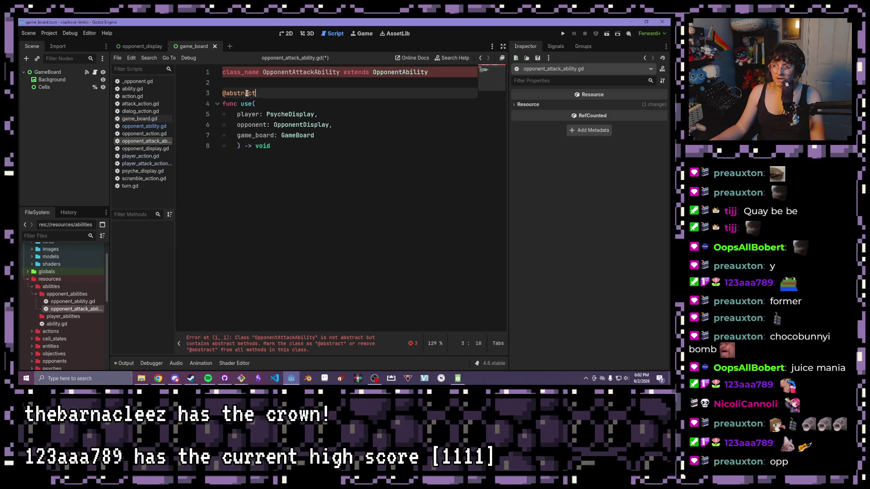
key("shift+Home")
key("BackSpace")
key("BackSpace")
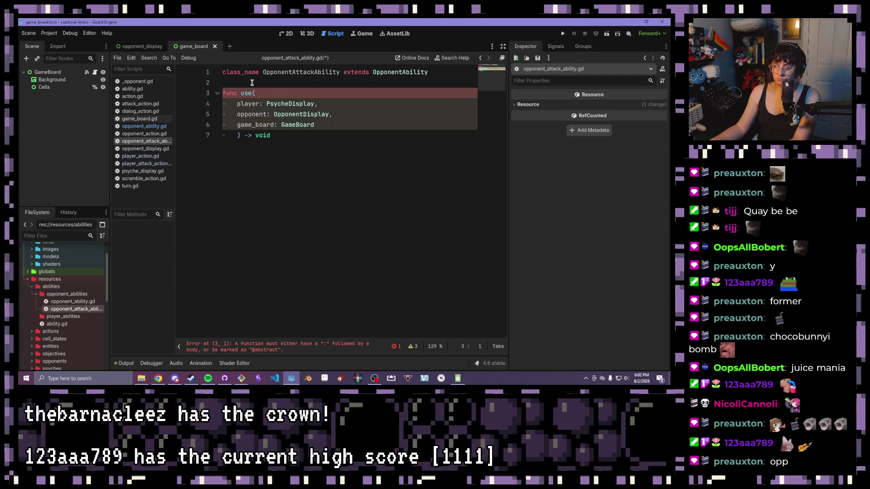
key("Return")
key("Return")
key("Up")
key("Up")
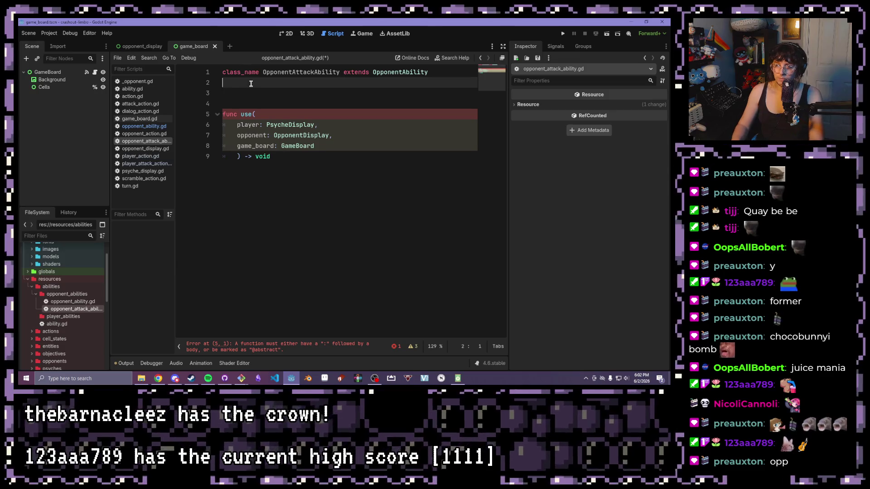
key("Down")
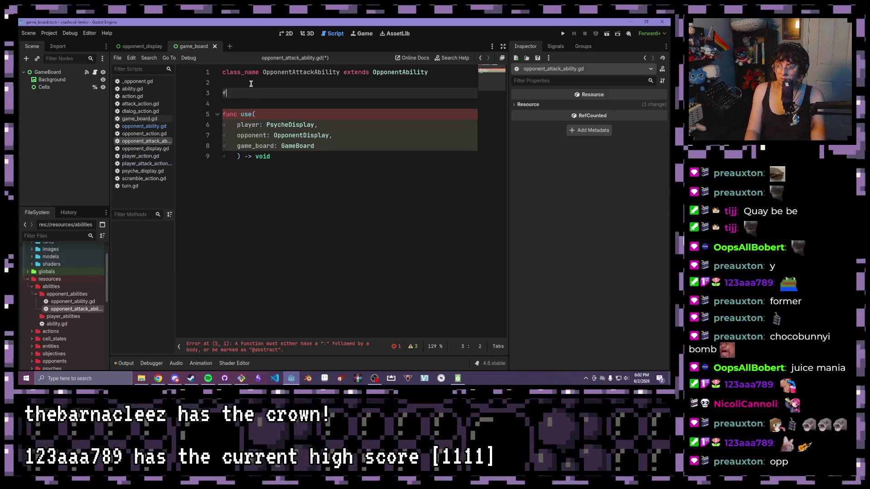
type("@export var d")
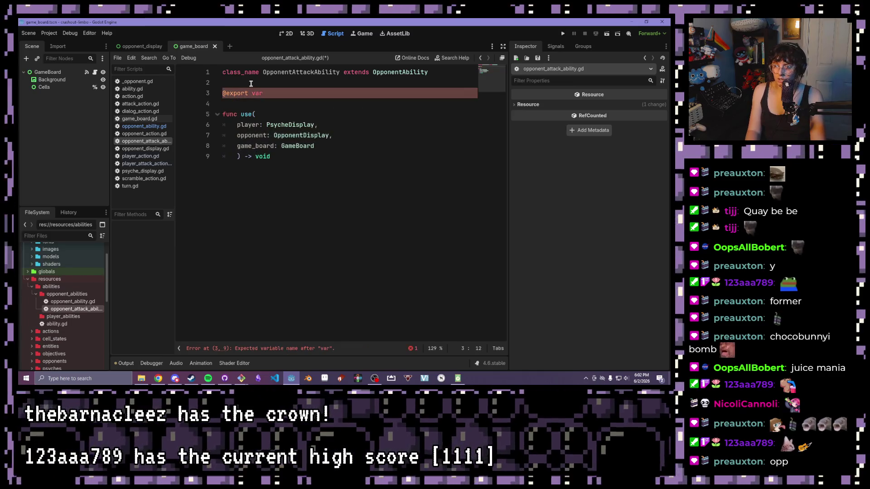
type("amage")
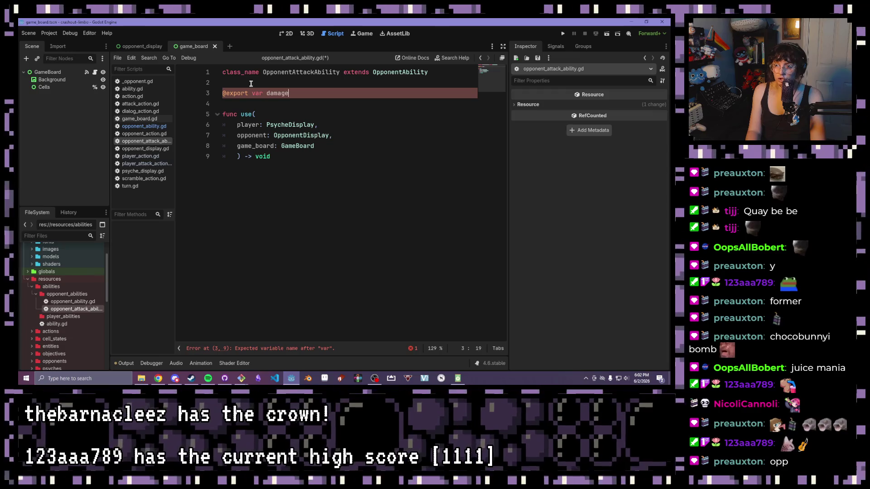
type("nt")
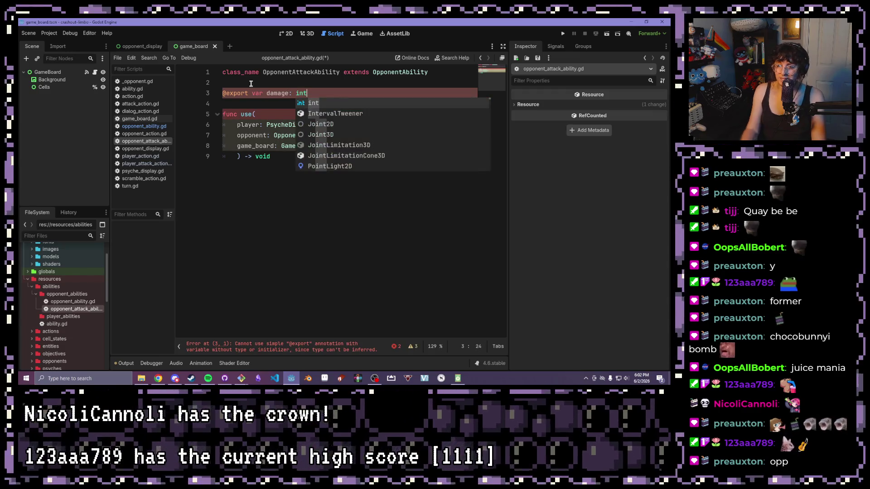
key("ctrl+s")
key("Escape")
left_click(281, 156)
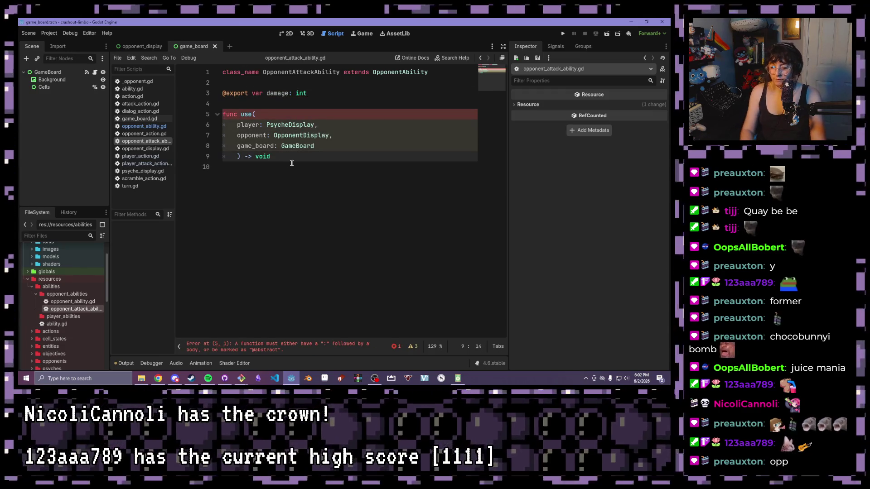
Close the use() signature with a colon and start the body with player.psyche.
type(":")
key("Return")
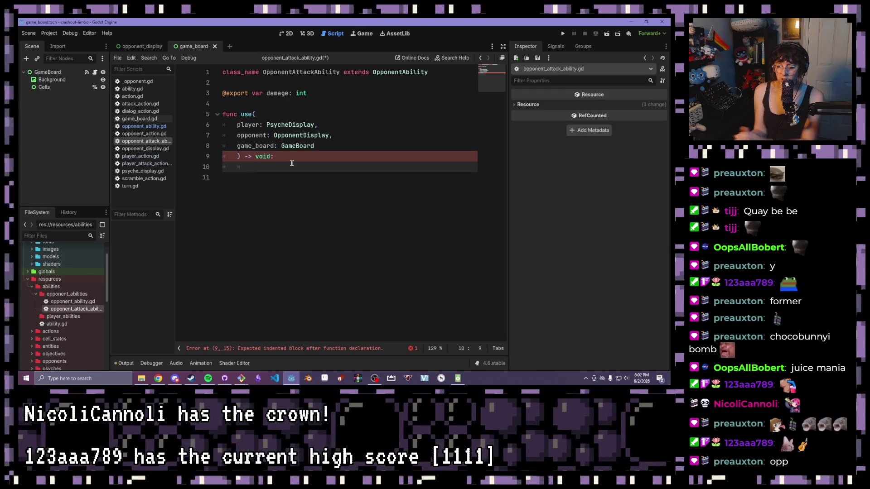
type("player")
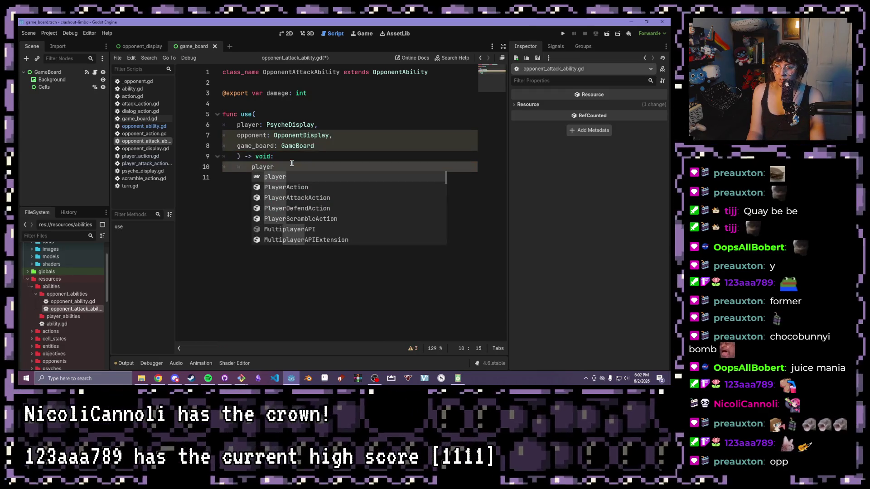
type(".")
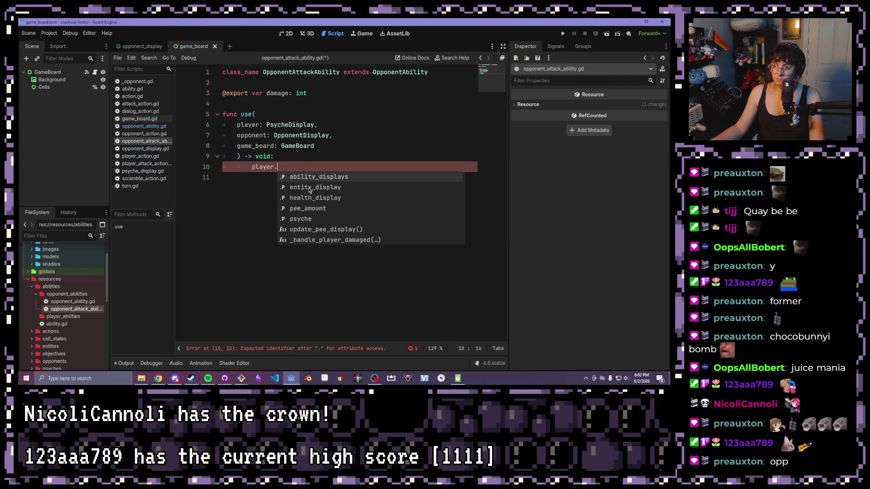
scroll(309, 190, "down", 5)
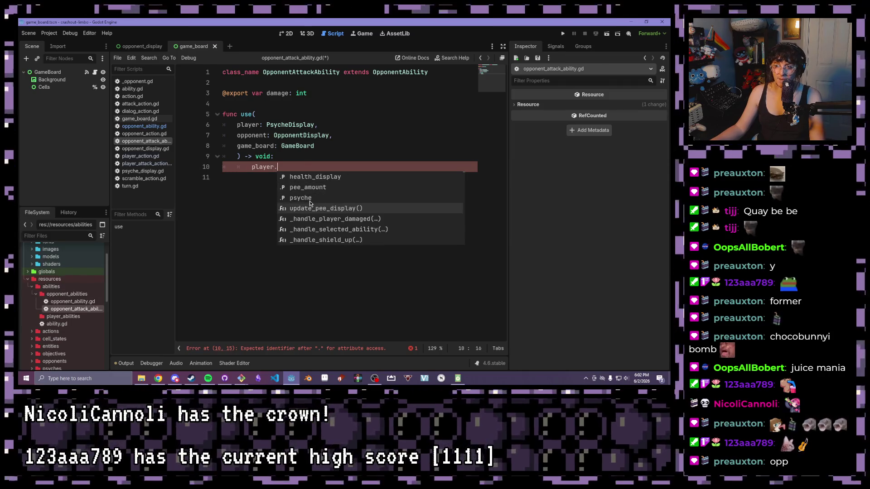
scroll(309, 204, "up", 2)
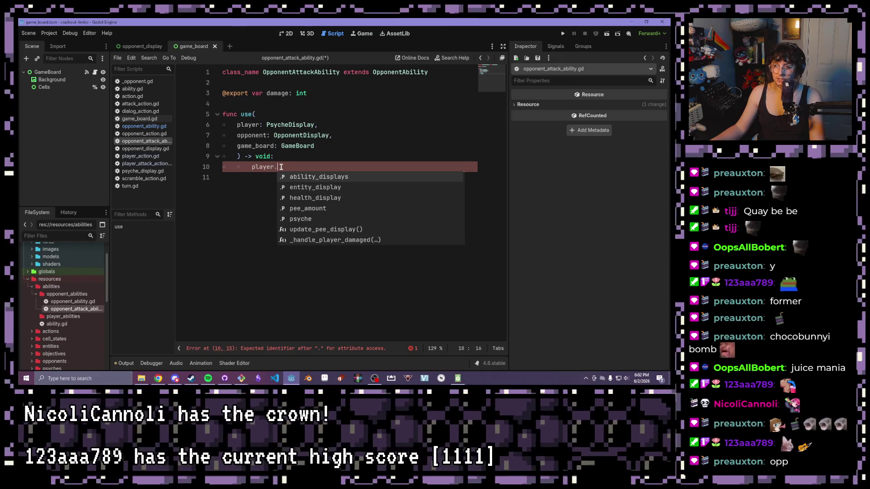
key("Down")
key("Down")
key("Down")
key("Return")
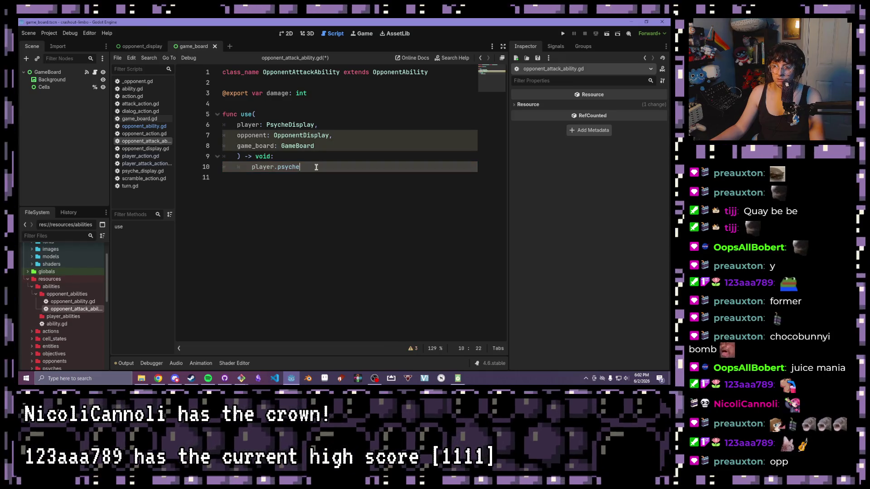
Type a dot after psyche, browse its member suggestions, then dismiss them.
type(".")
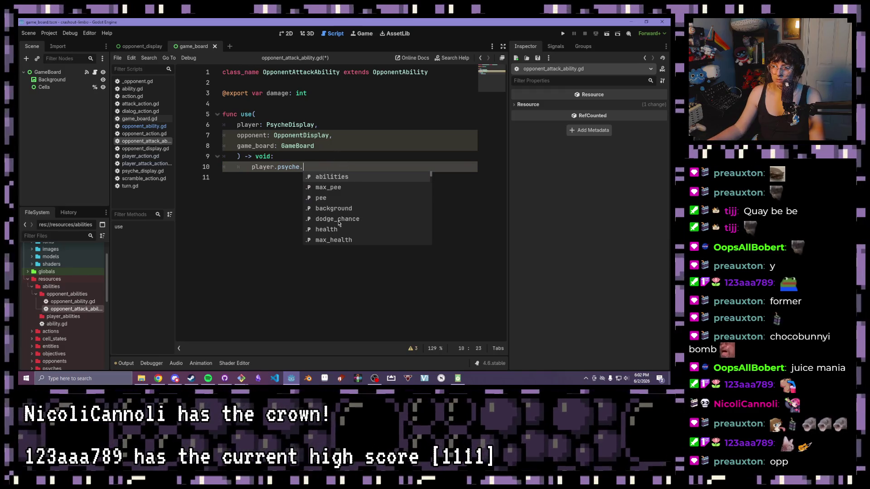
key("Down")
key("Down")
key("Down")
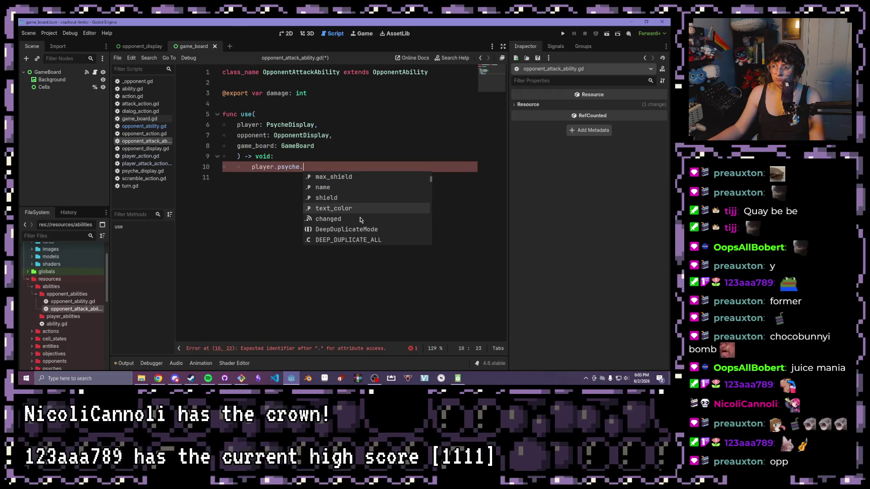
key("Down")
key("Down")
key("Down")
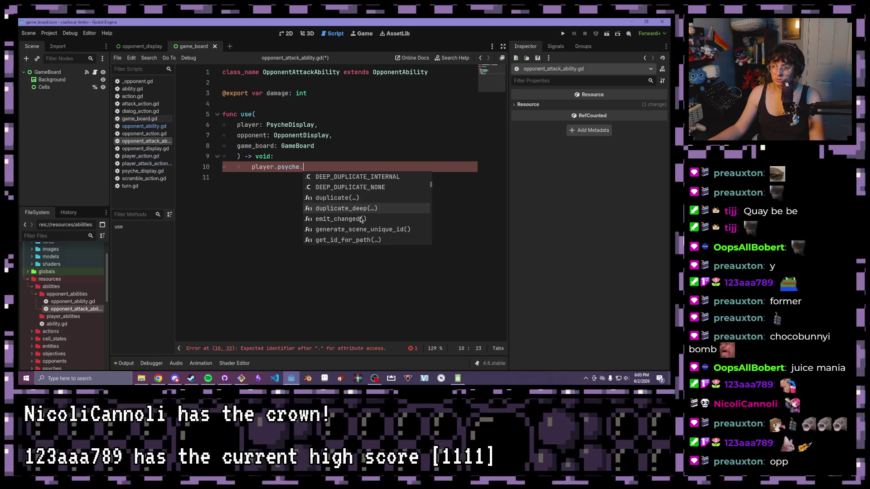
key("Down")
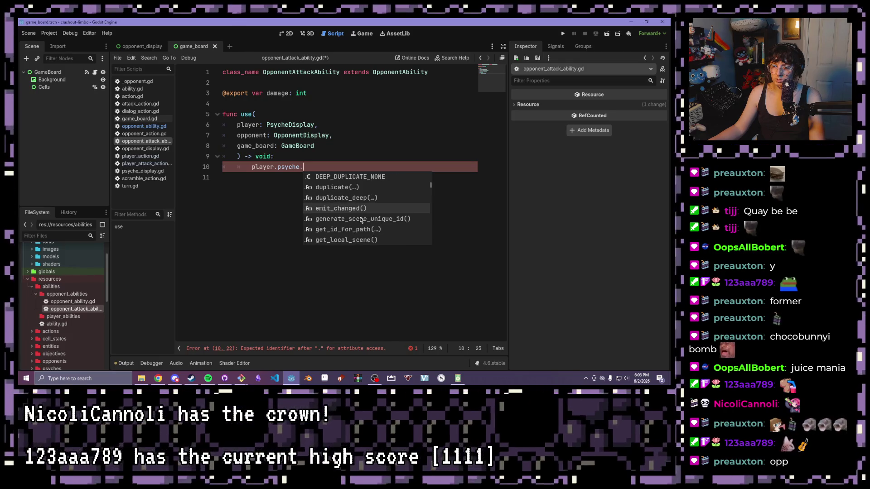
key("Down")
key("Down")
key("Down")
key("Down")
key("Down")
key("Down")
scroll(361, 219, "up", 10)
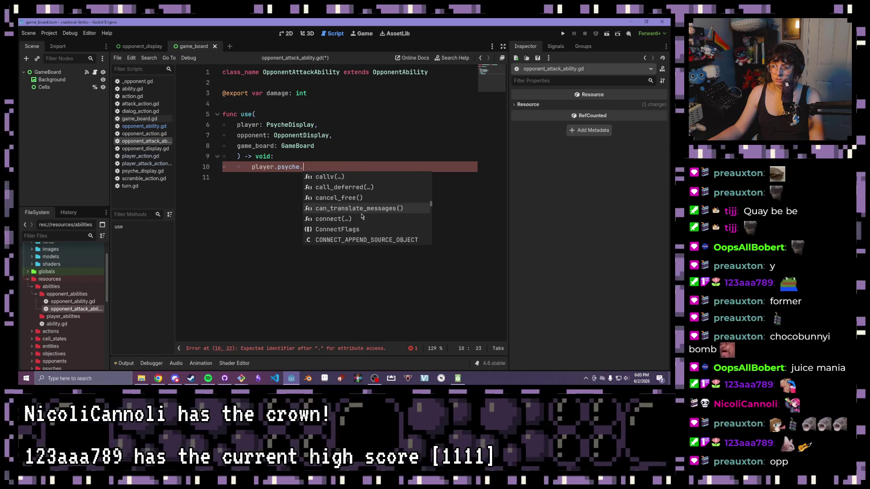
key("Escape")
scroll(72, 307, "down", 10)
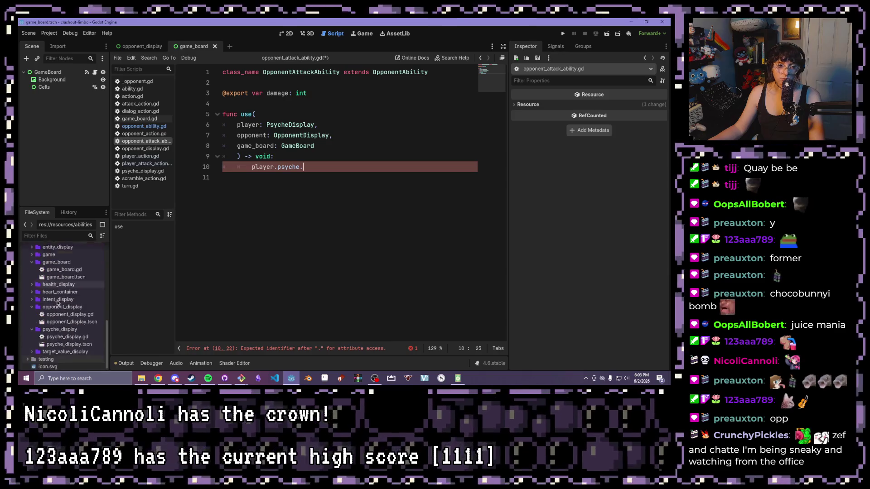
Open the psyche_display scene and look at player_action.gd's name declaration.
double_click(80, 340)
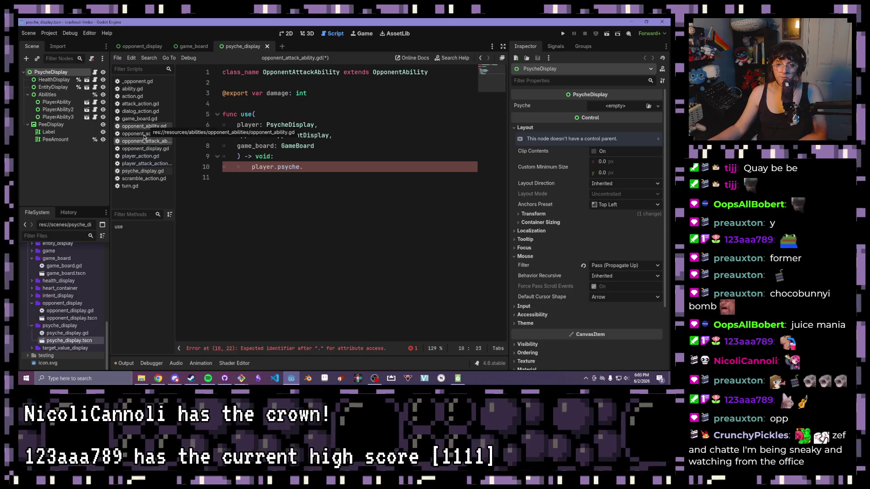
left_click(141, 157)
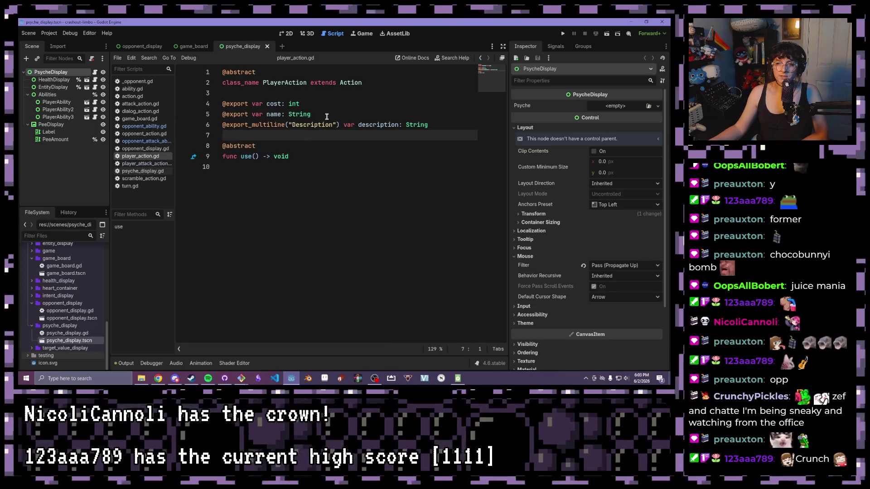
left_click(323, 115)
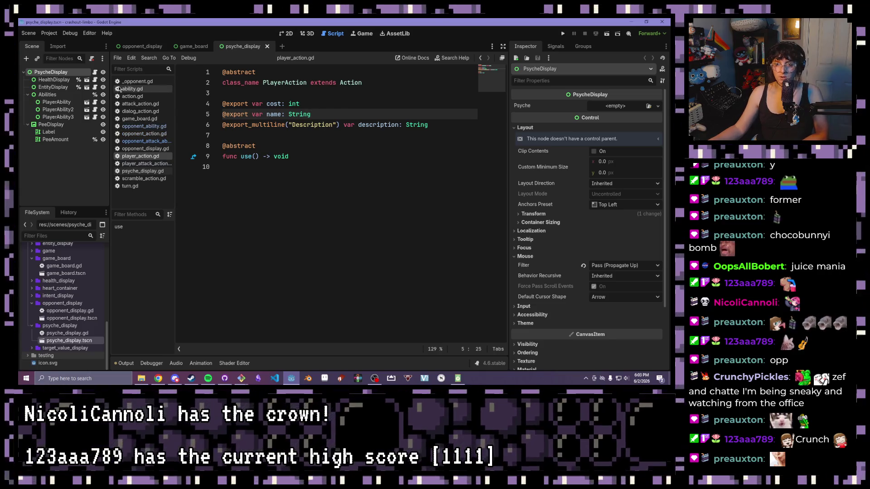
Review _handle_player_damaged in psyche_display.gd, then switch back to opponent_attack_ability.gd.
left_click(141, 171)
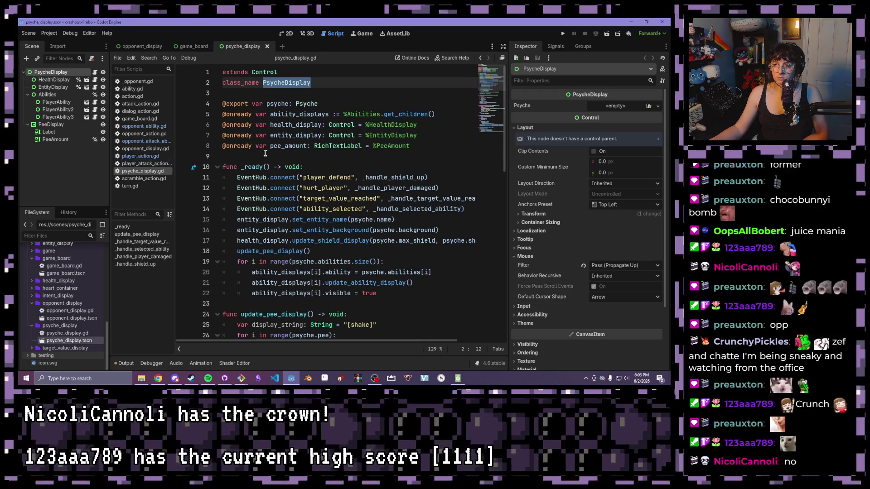
scroll(265, 153, "down", 1)
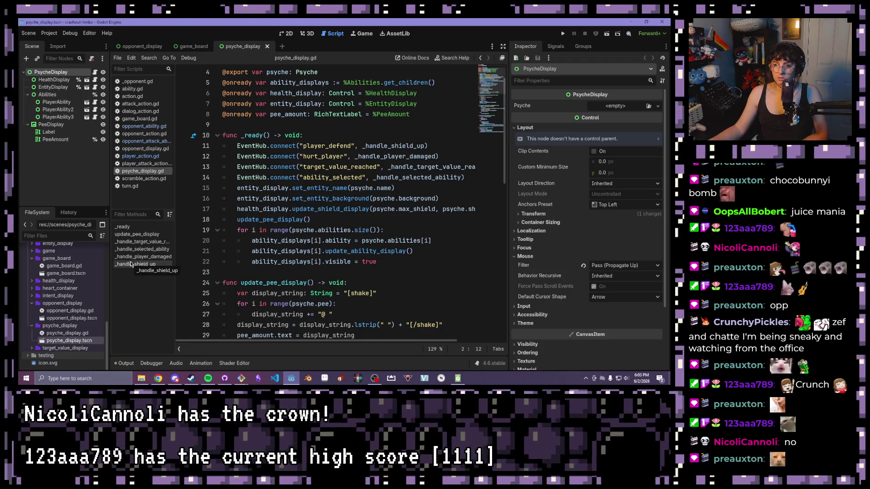
left_click(131, 257)
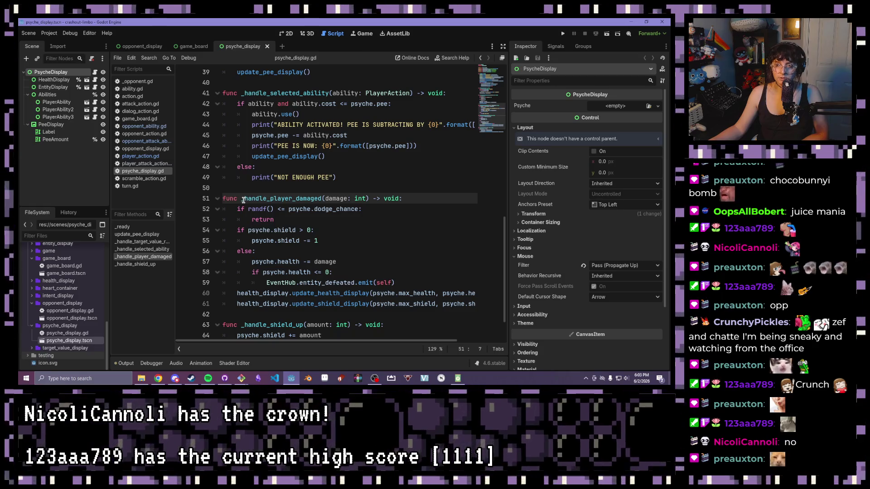
left_click(245, 198)
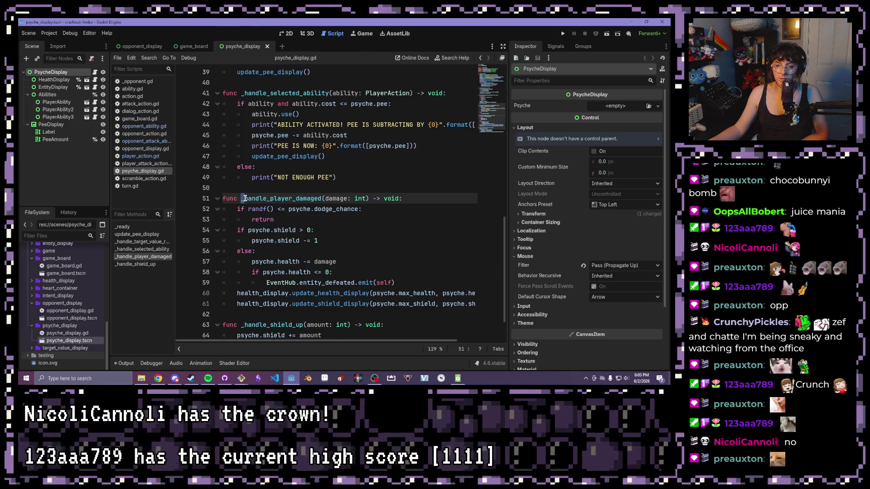
left_click(286, 198)
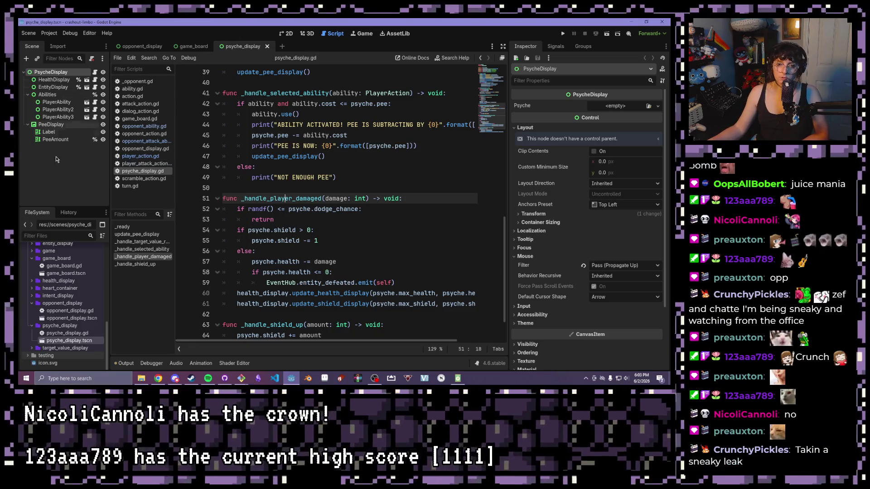
left_click(146, 141)
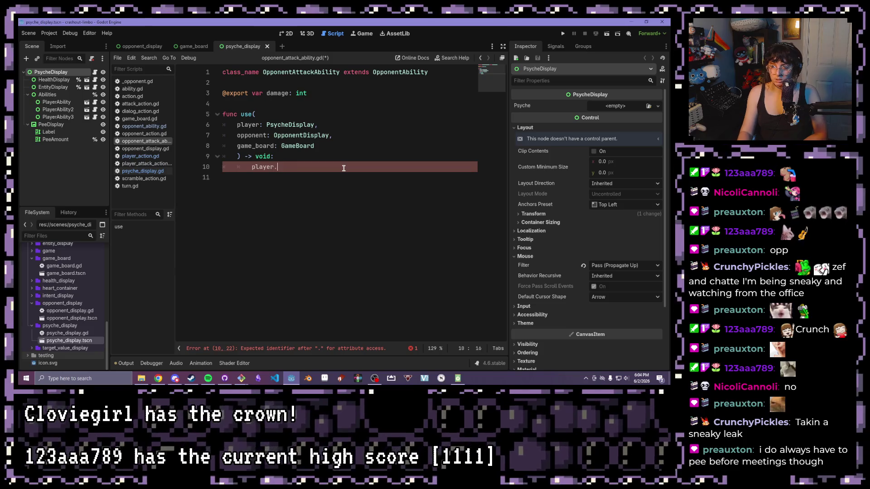
Make use() call player._handle_player_damaged(), then open psyche_display.gd at that handler.
type("_")
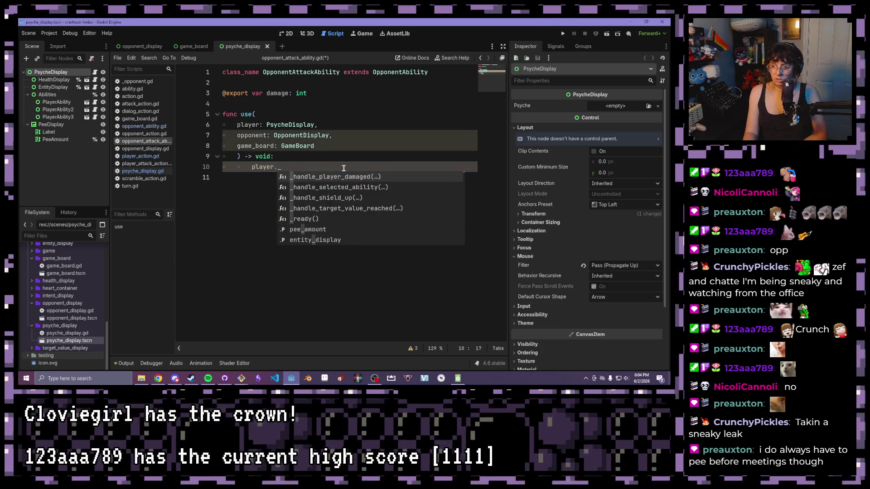
left_click(336, 177)
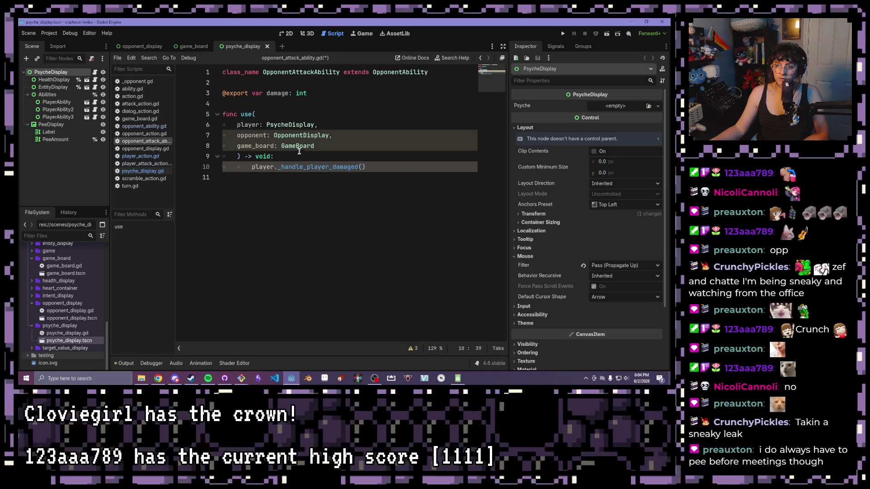
key("shift+Left")
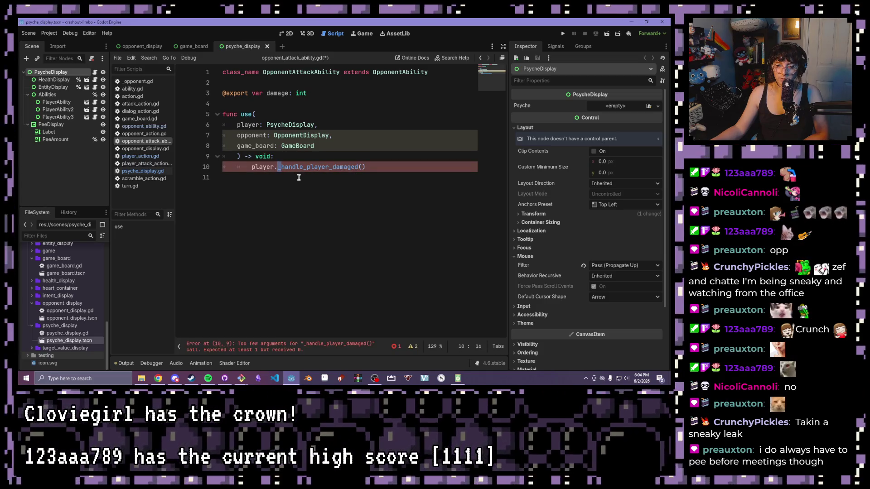
left_click(293, 167)
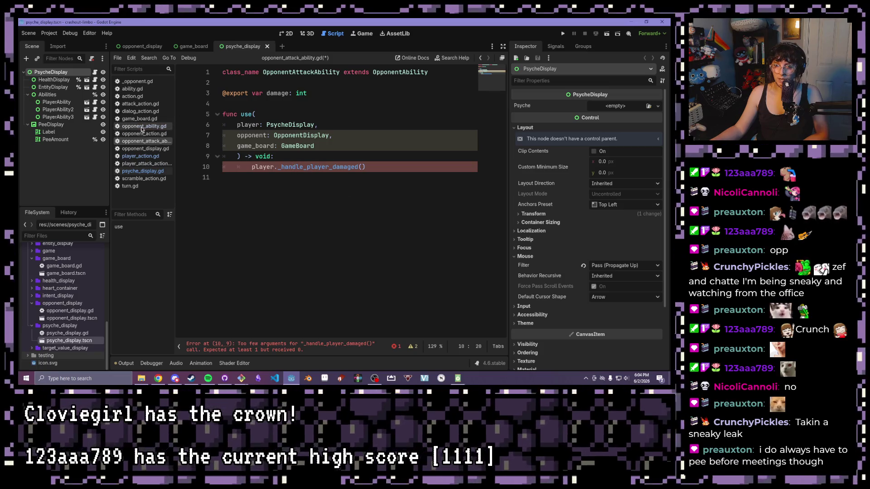
left_click(143, 171)
left_click(249, 198)
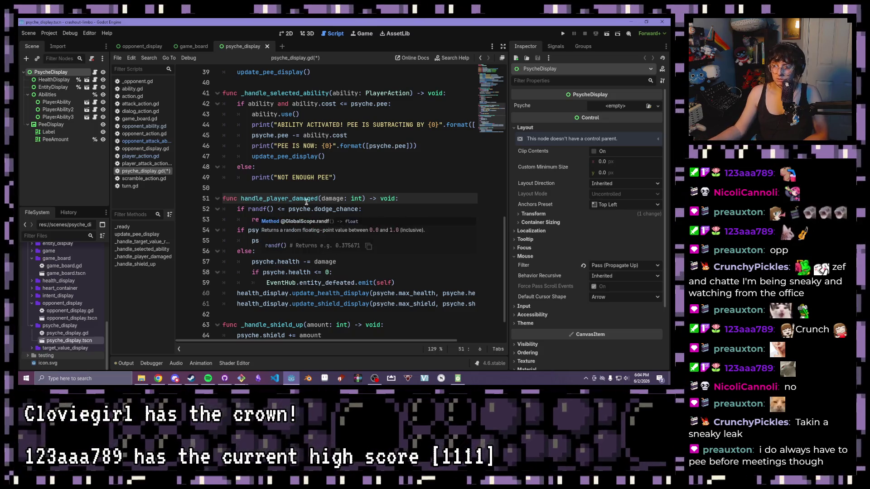
Remove the leading underscore from handle_player_damaged in its definition and hurt_player connection.
key("BackSpace")
scroll(357, 255, "up", 5)
scroll(354, 245, "up", 8)
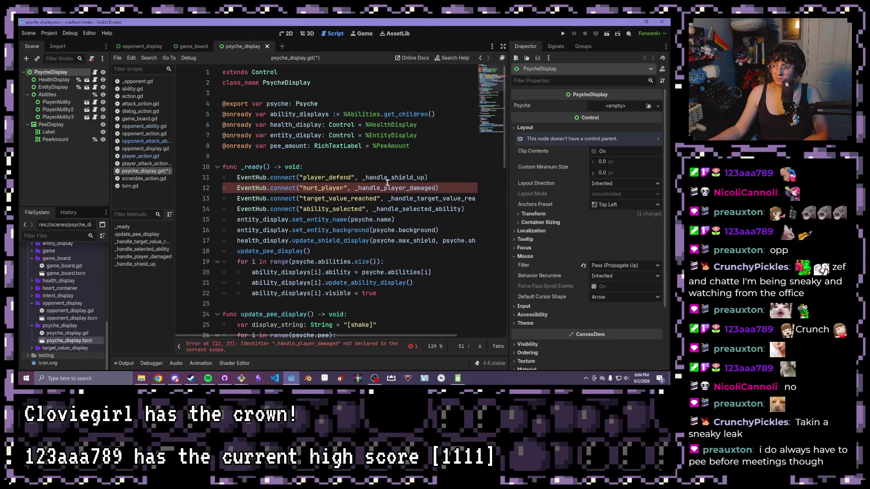
left_click(357, 187)
key("BackSpace")
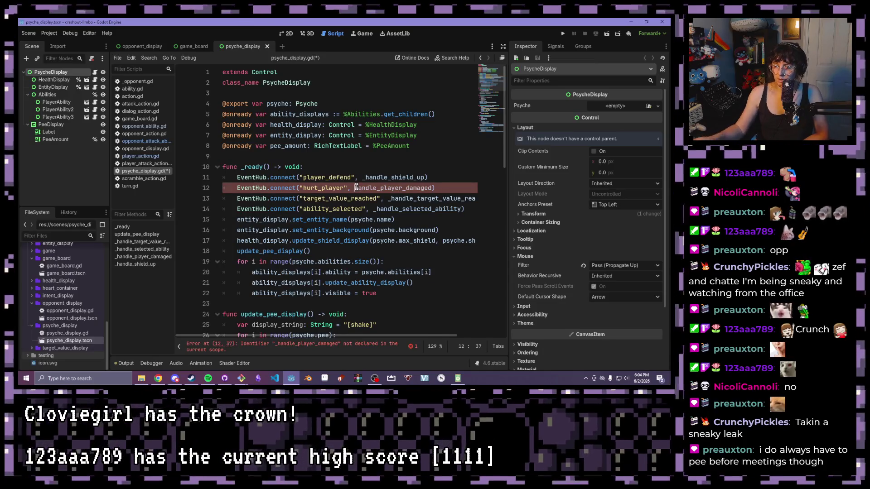
mouse_move(457, 187)
left_mouse_down()
mouse_move(225, 188)
mouse_move(236, 187)
left_mouse_up()
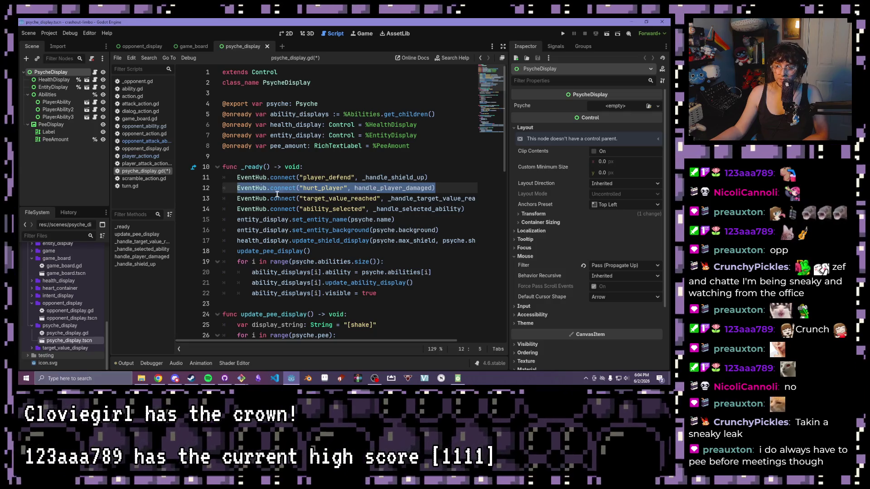
scroll(243, 187, "down", 8)
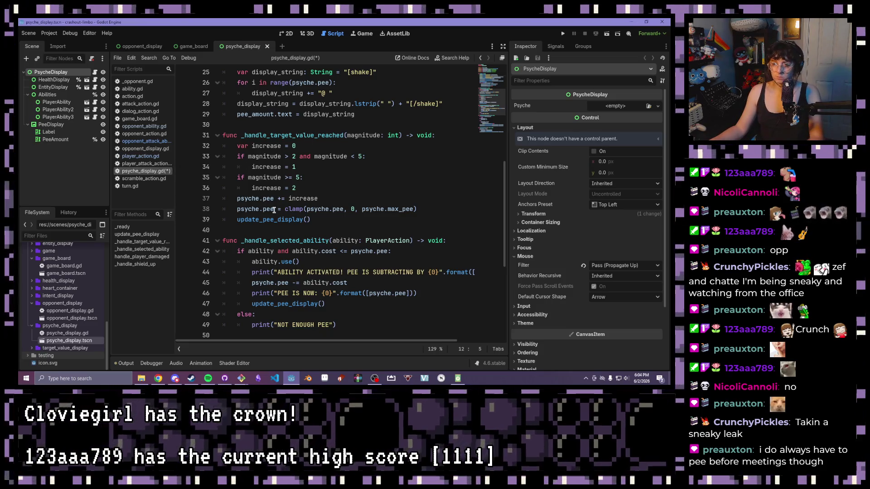
Save psyche_display.gd and return to opponent_attack_ability.gd.
key("ctrl+s")
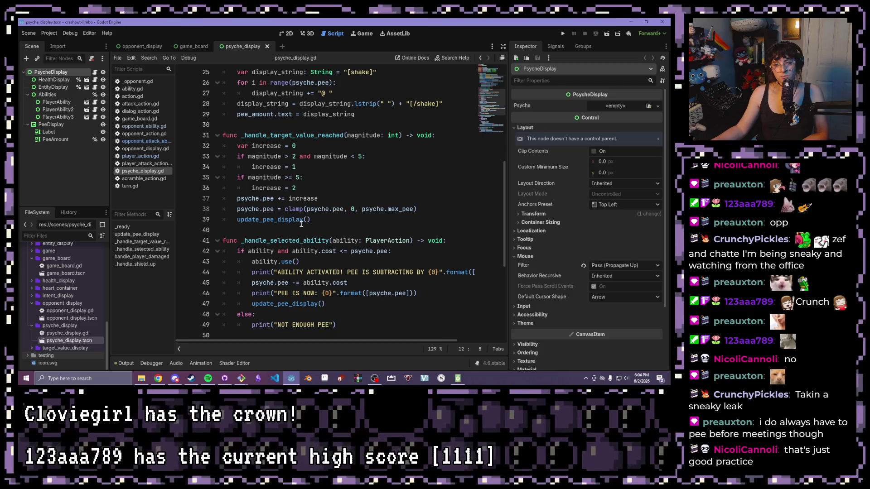
scroll(303, 198, "up", 5)
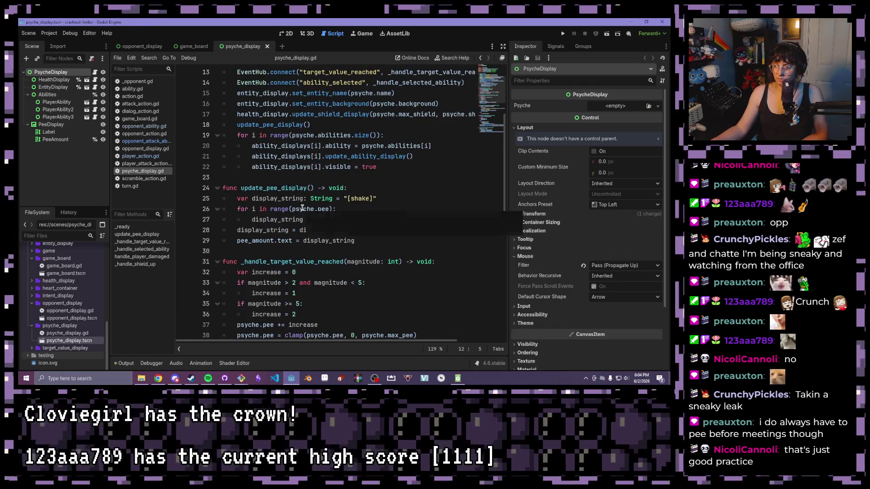
scroll(302, 209, "down", 7)
scroll(302, 209, "down", 2)
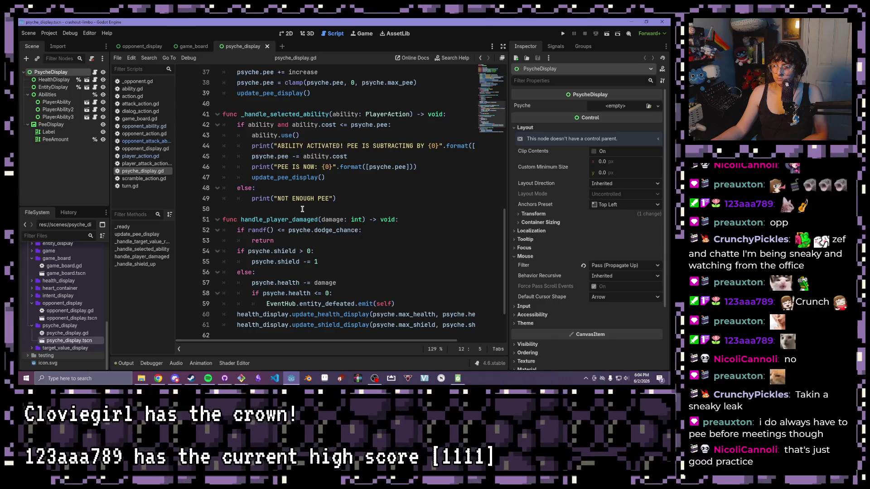
scroll(345, 273, "down", 2)
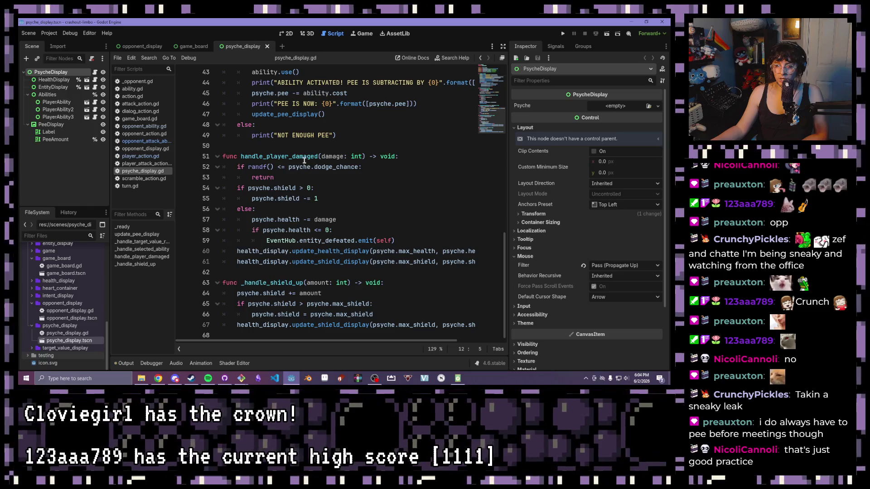
left_click(135, 143)
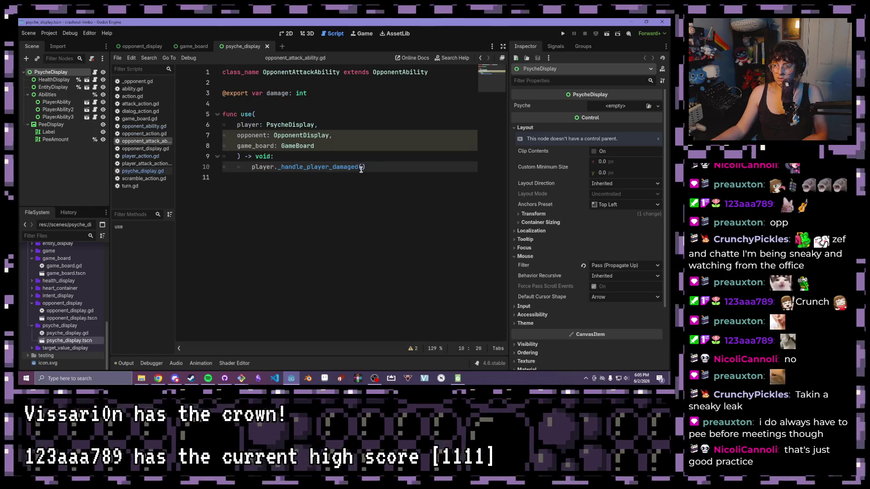
Pass damage as the argument to the handle_player_damaged call in use().
type("damage")
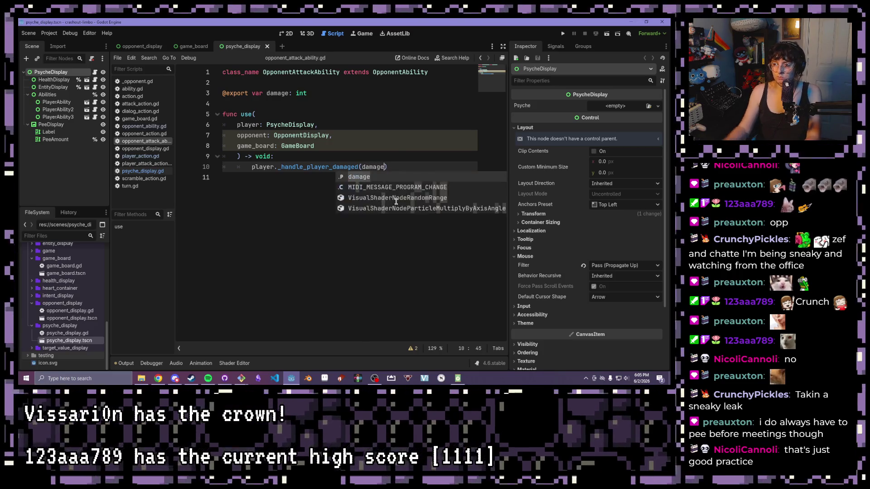
left_click(392, 147)
left_click_drag(407, 166, 161, 115)
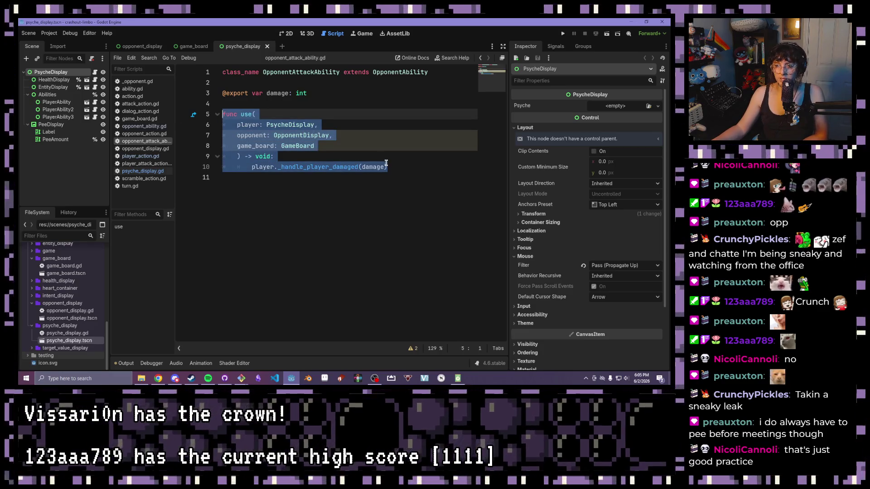
left_click(387, 166)
Rename the unused use() parameters to _opponent and _game_board.
left_click(365, 141)
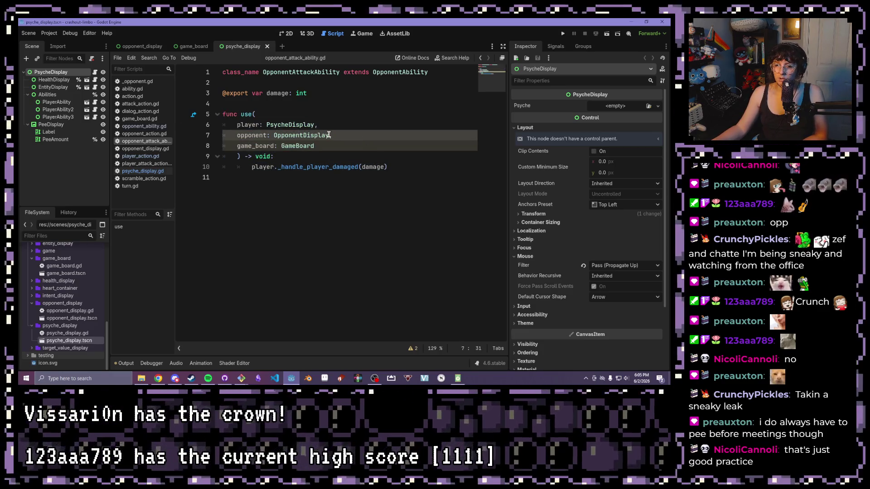
left_click(236, 136)
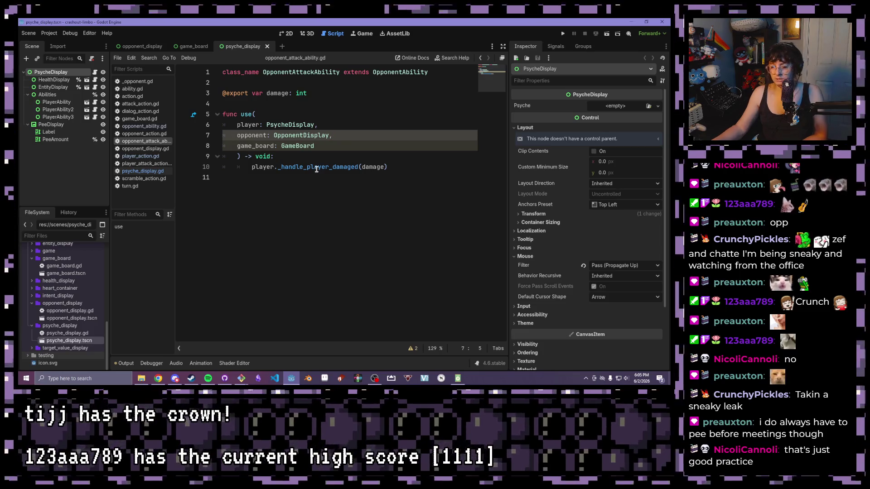
type("_")
key("Down")
key("Left")
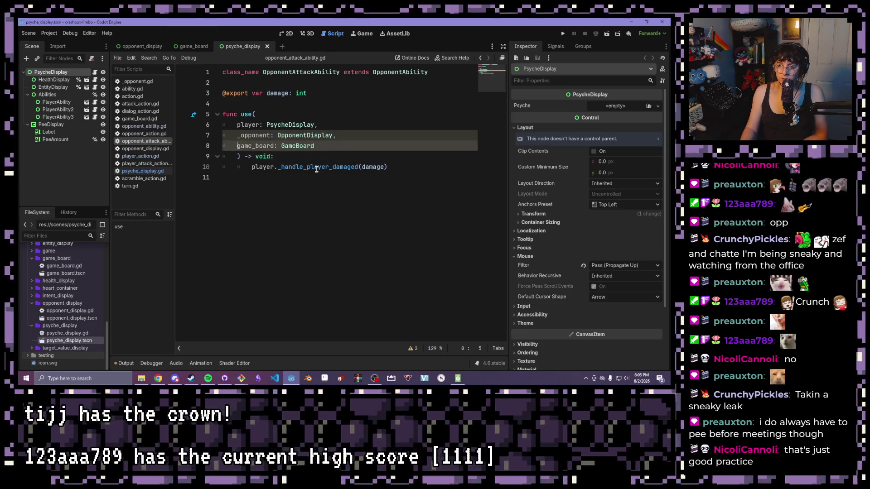
type("_")
mouse_move(318, 146)
left_mouse_down()
mouse_move(334, 136)
mouse_move(330, 144)
mouse_move(236, 113)
left_mouse_up()
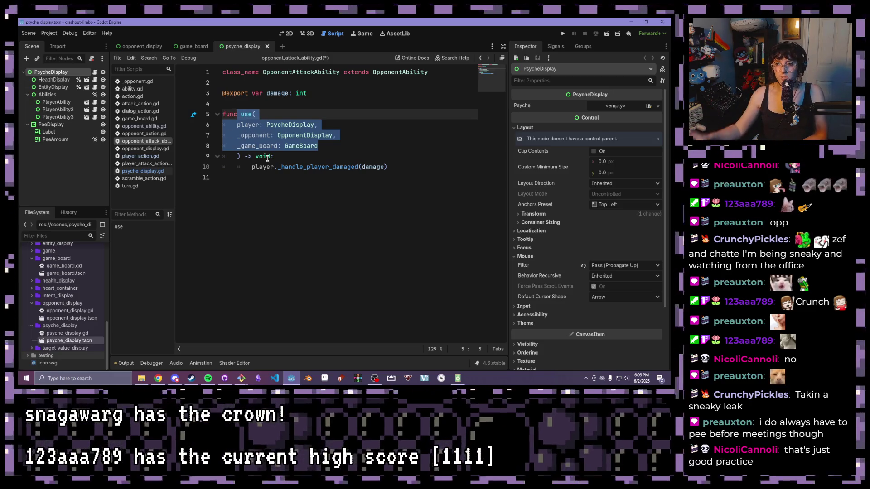
mouse_move(231, 138)
left_mouse_down()
mouse_move(333, 153)
mouse_move(319, 146)
left_mouse_up()
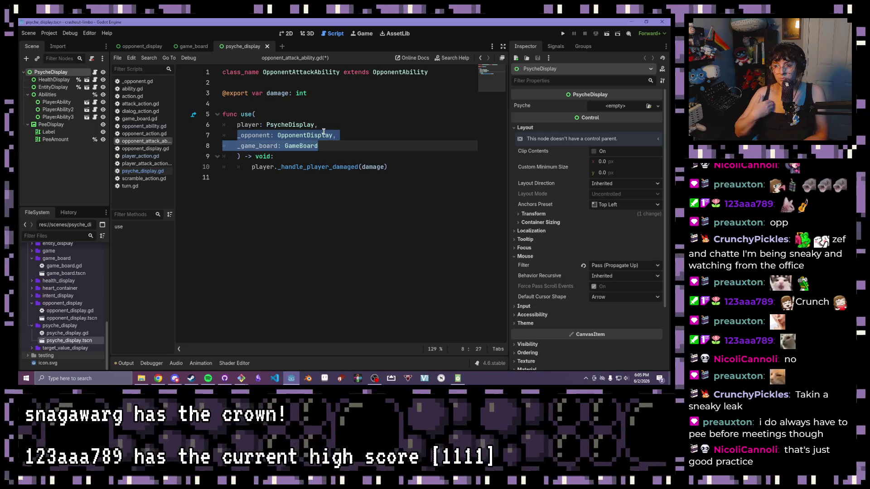
left_click(339, 144)
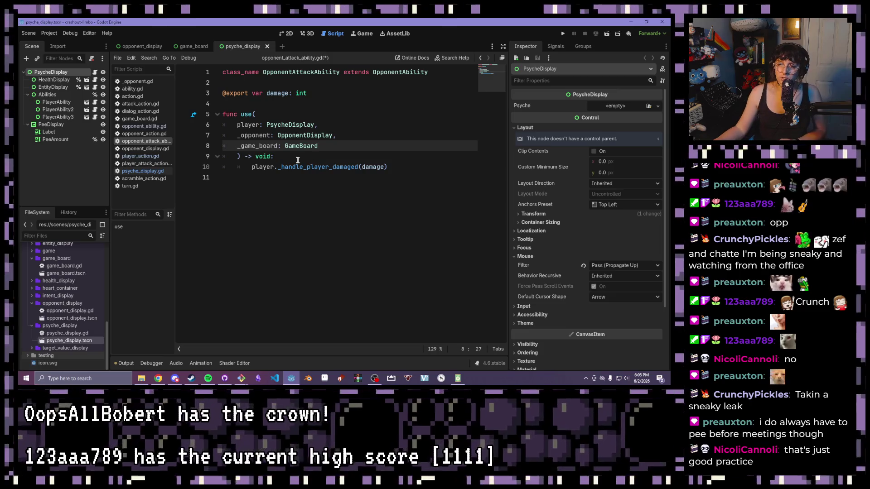
Remove the stray underscore so line 10 calls player.handle_player_damaged(damage), then save.
left_click(277, 167)
key("BackSpace")
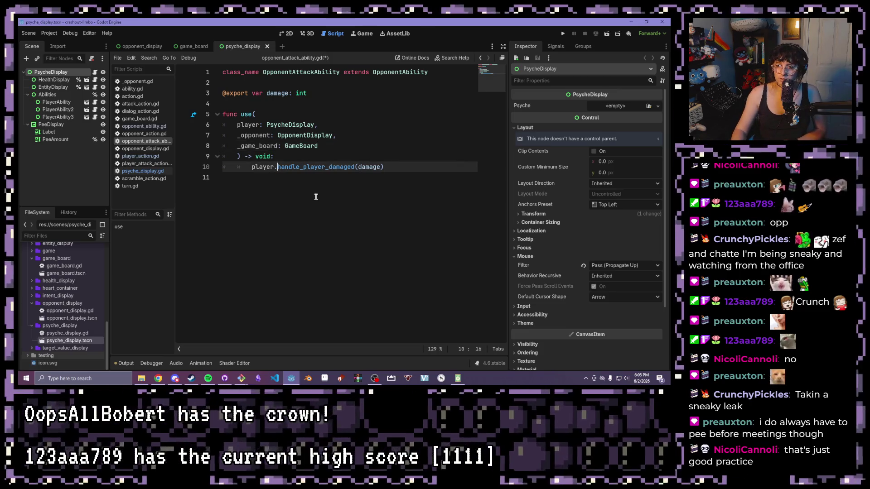
left_click(349, 137)
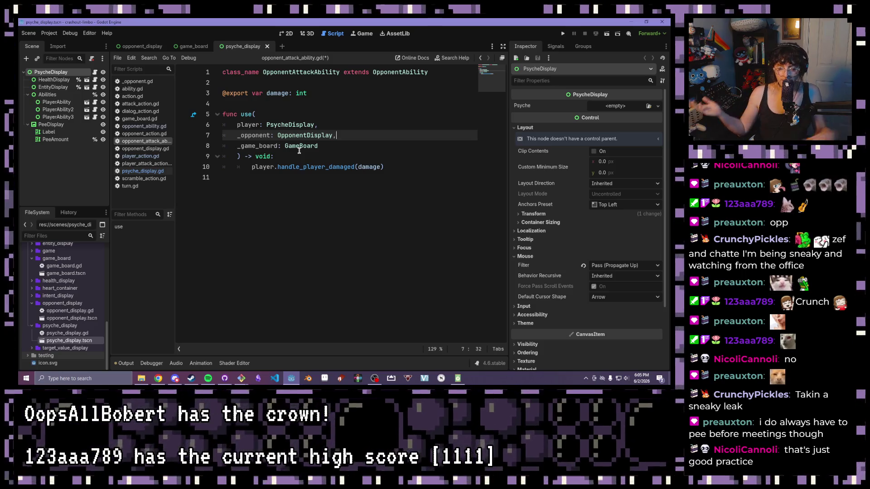
left_click(299, 154)
key("Return")
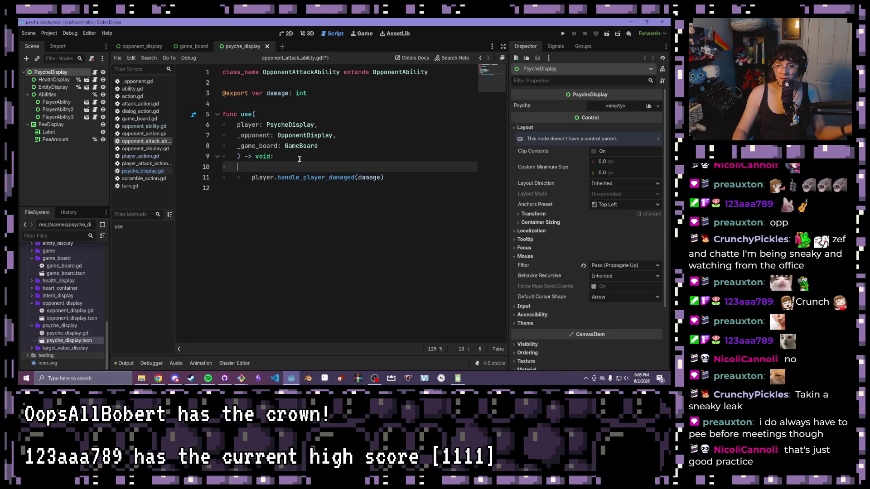
key("BackSpace")
key("BackSpace")
key("BackSpace")
key("ctrl+s")
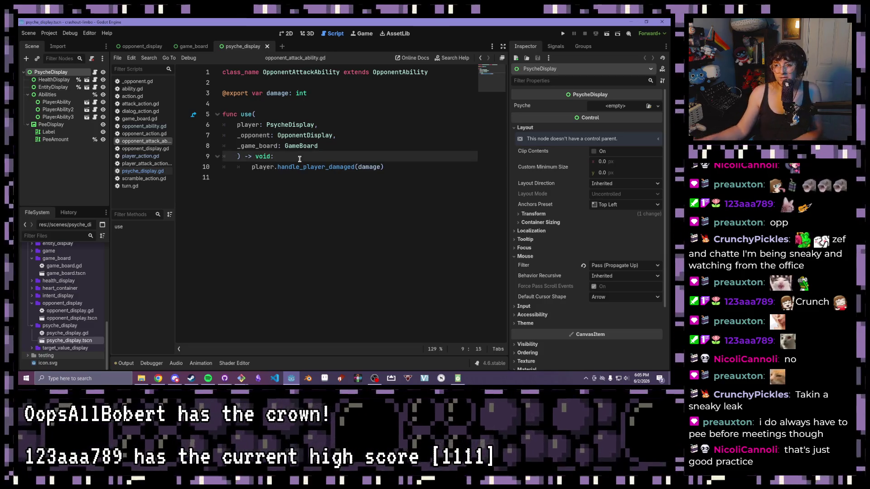
left_click(277, 167)
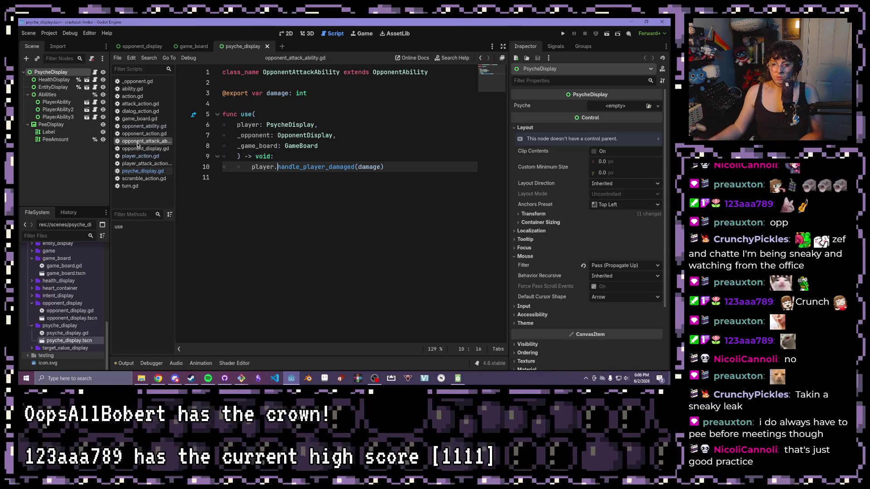
Scroll the FileSystem dock up to res://resources/abilities and collapse, then re-expand, opponent_abilities.
scroll(68, 272, "up", 2)
scroll(68, 273, "up", 5)
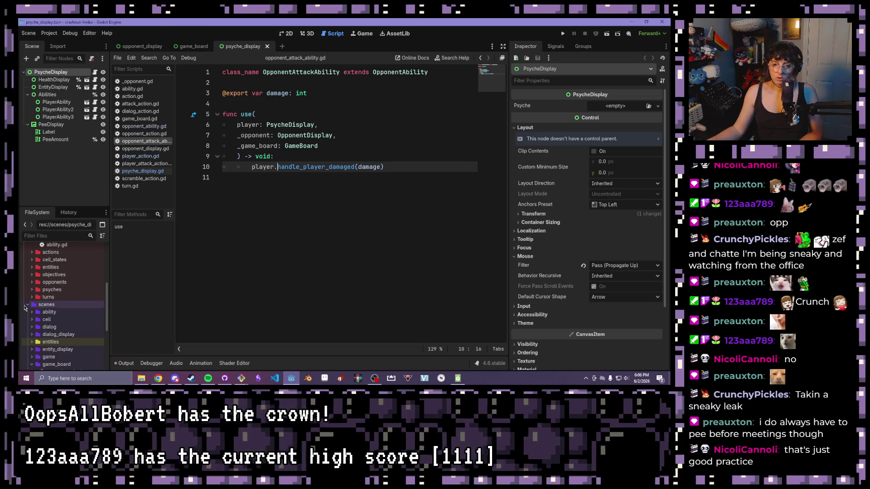
scroll(63, 312, "up", 7)
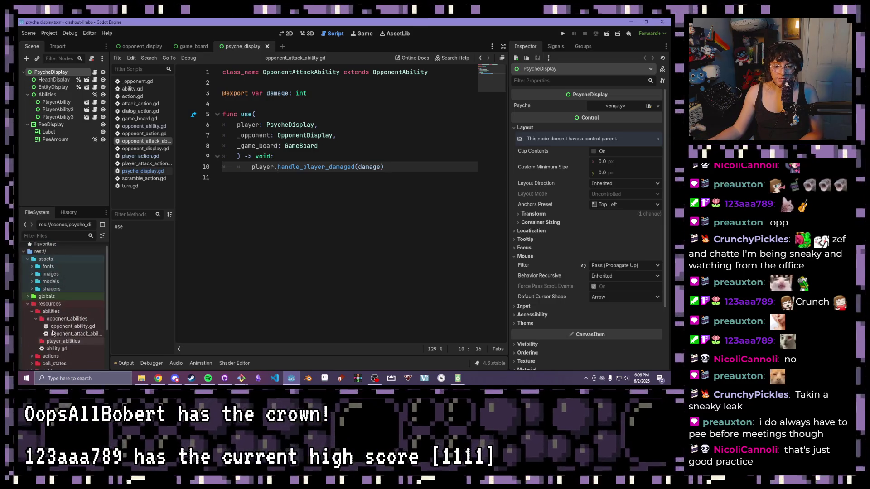
scroll(68, 335, "down", 1)
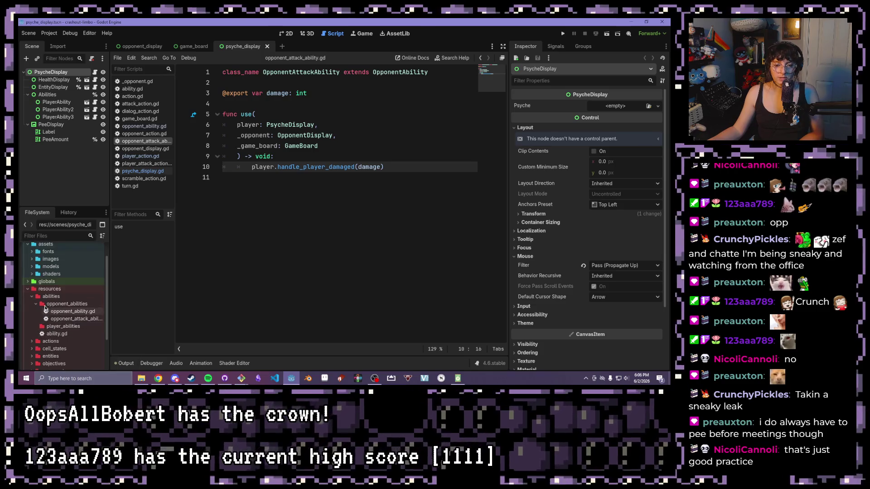
left_click(36, 304)
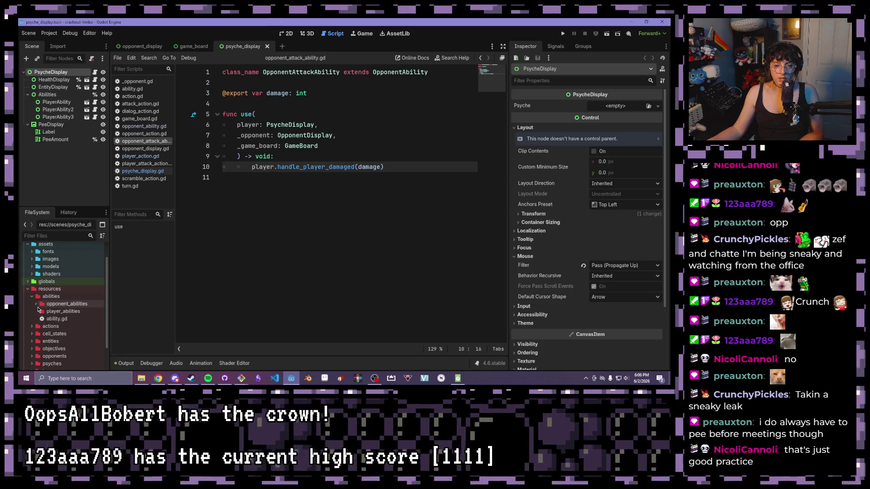
left_click(36, 304)
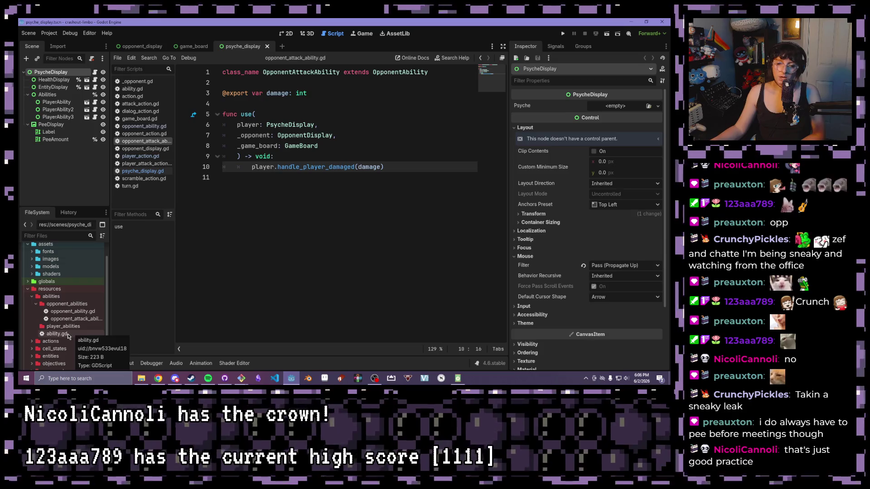
double_click(71, 334)
left_click(354, 96)
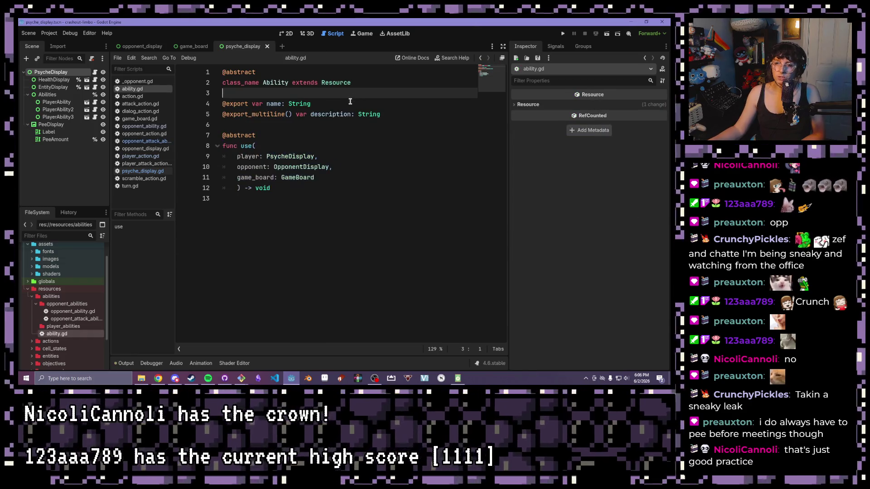
left_click(355, 108)
left_click(403, 113)
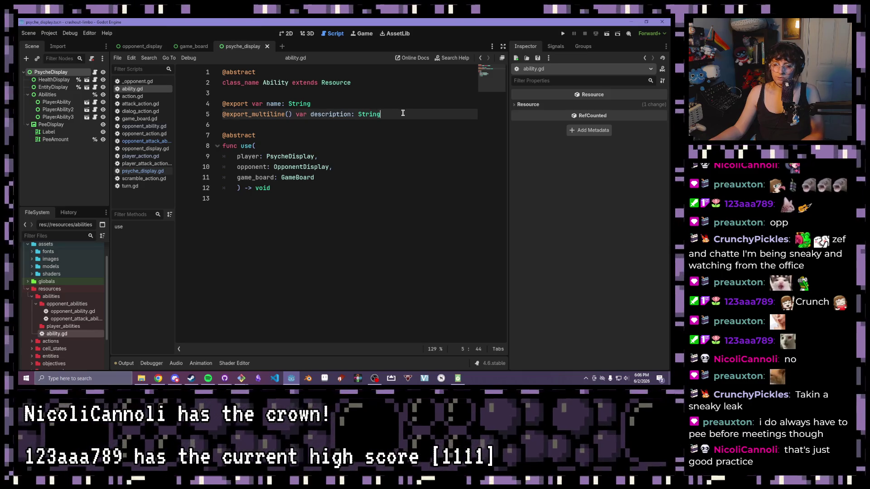
key("Return")
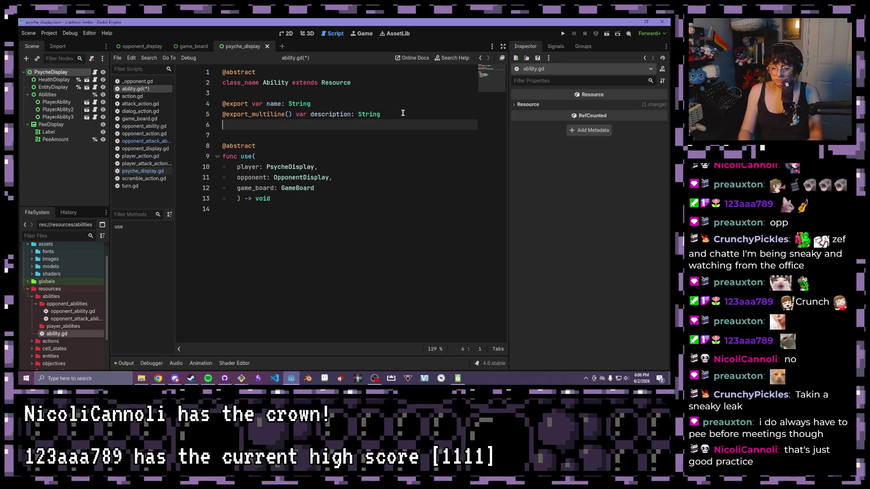
type("@export va")
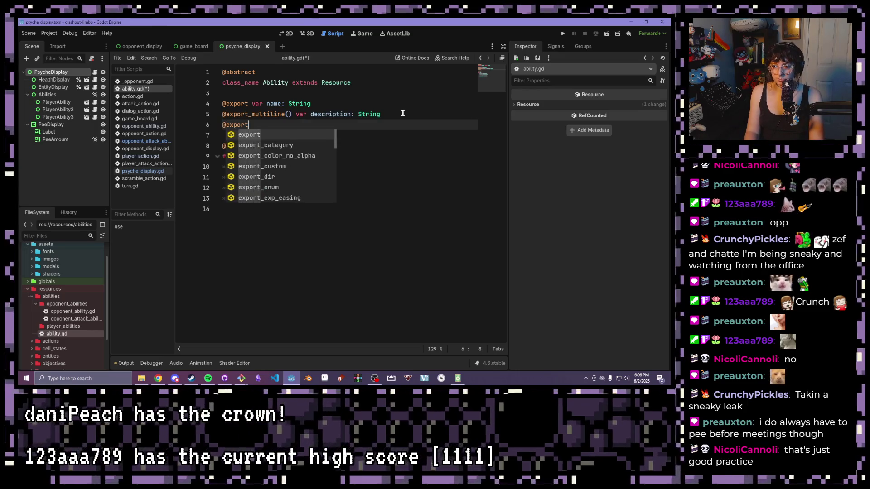
type("r icon:L")
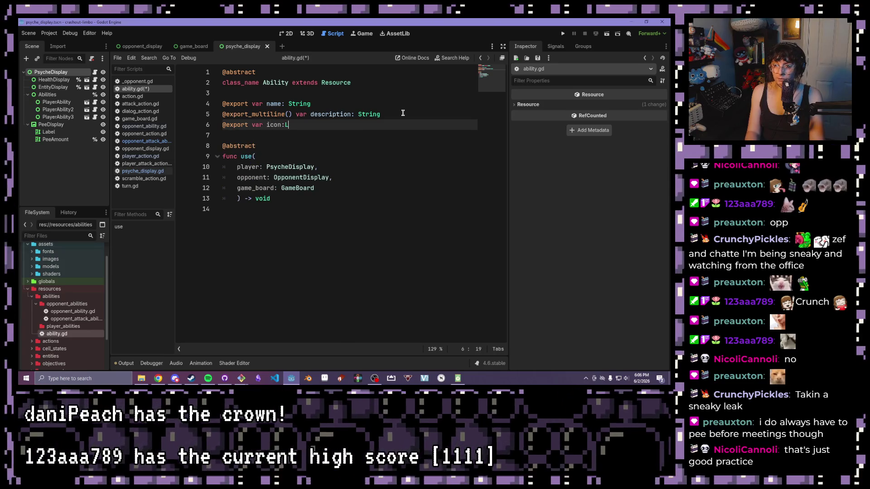
type("ext")
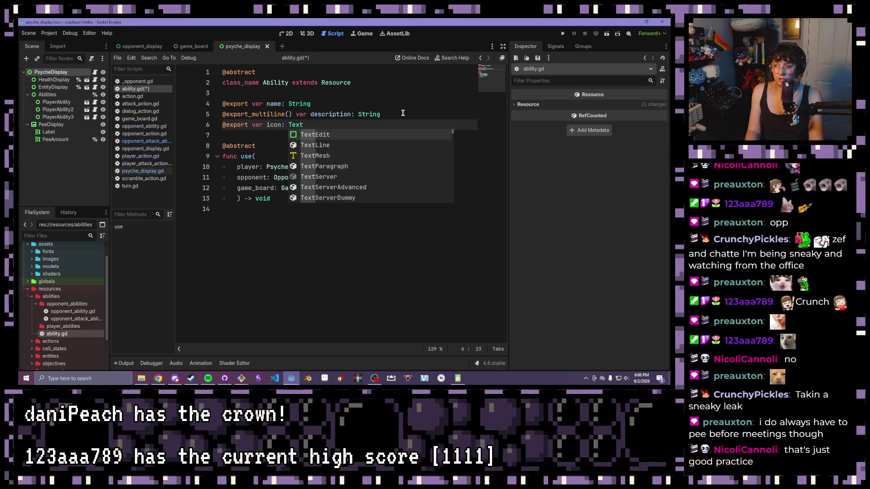
type("ure")
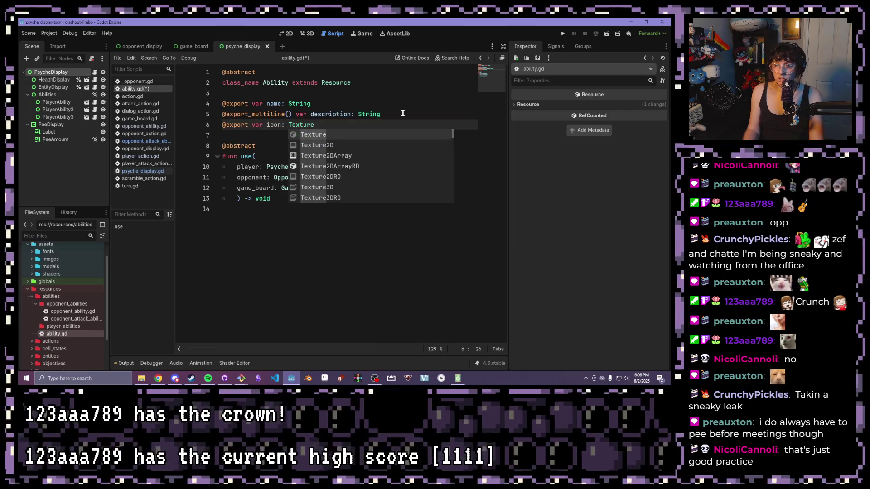
left_click(403, 113)
key("ctrl+s")
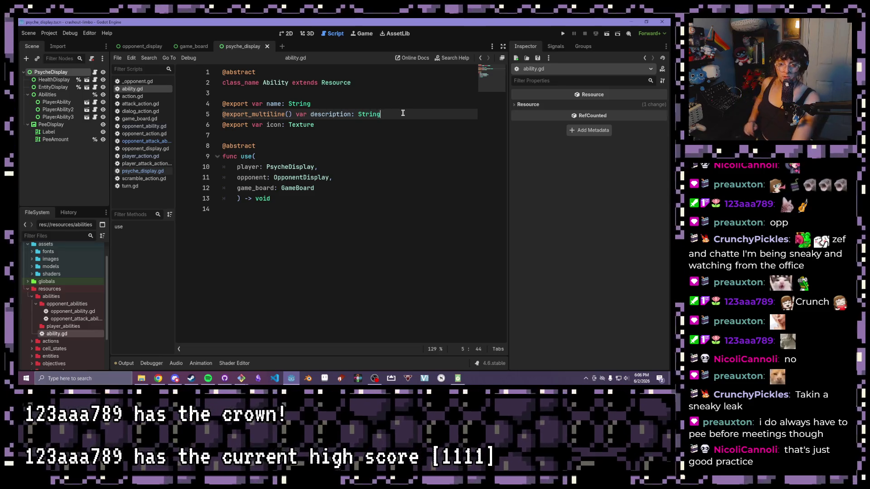
left_click(316, 125)
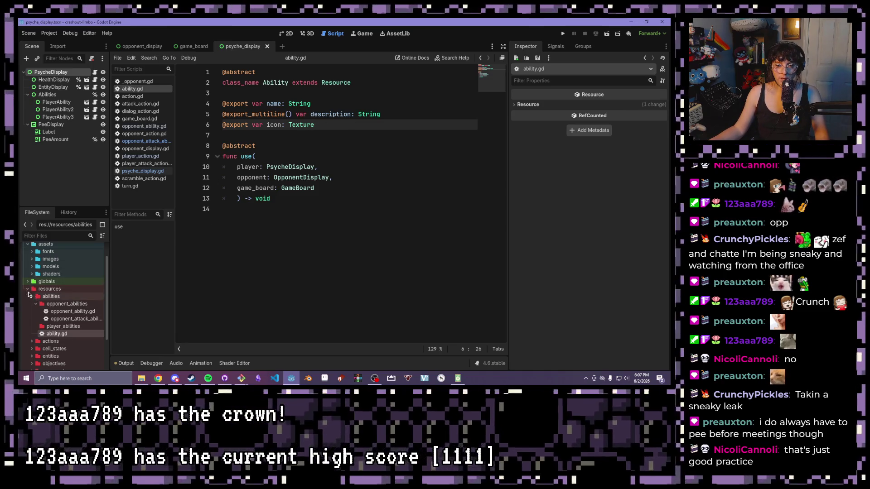
Drag the empty-icon.png path from the images folder into line 6 of ability.gd.
left_click(29, 289)
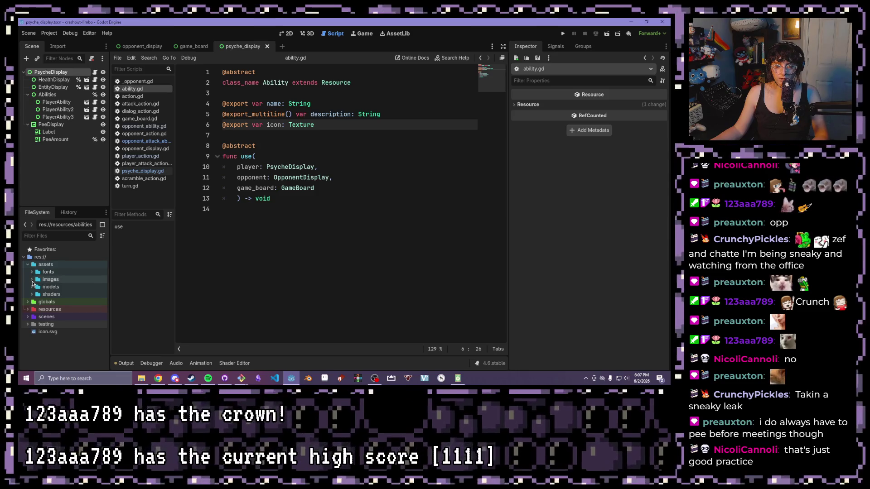
left_click(32, 280)
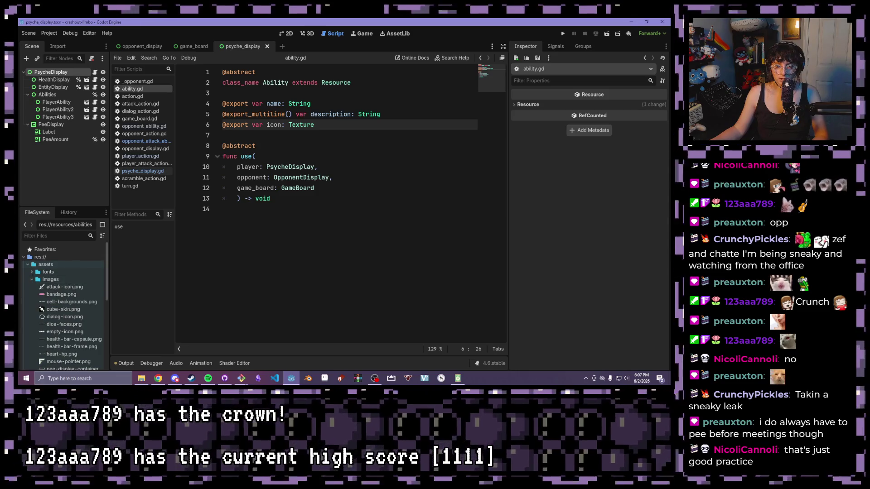
left_click(55, 333)
mouse_move(56, 335)
left_mouse_down()
mouse_move(181, 304)
mouse_move(390, 129)
mouse_move(316, 125)
left_mouse_up()
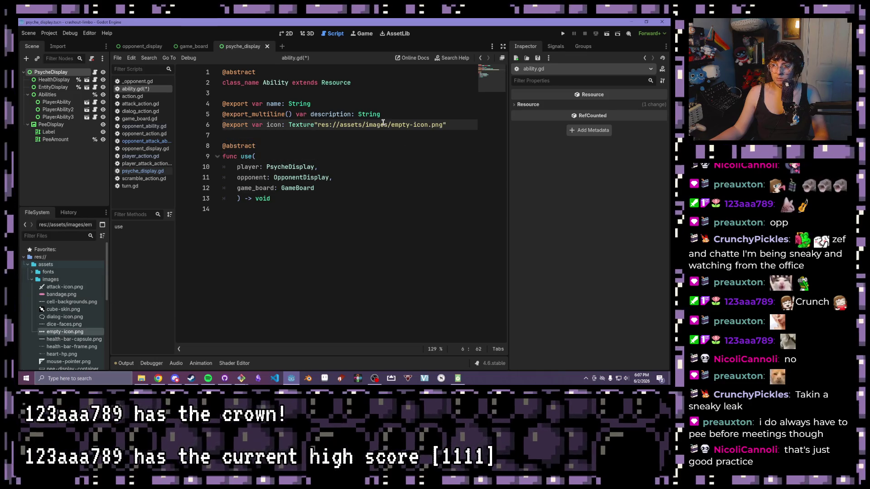
Wrap the path as '= preload("res://assets/images/empty-icon.png")' for the icon default and save.
left_click(316, 125)
type("= ")
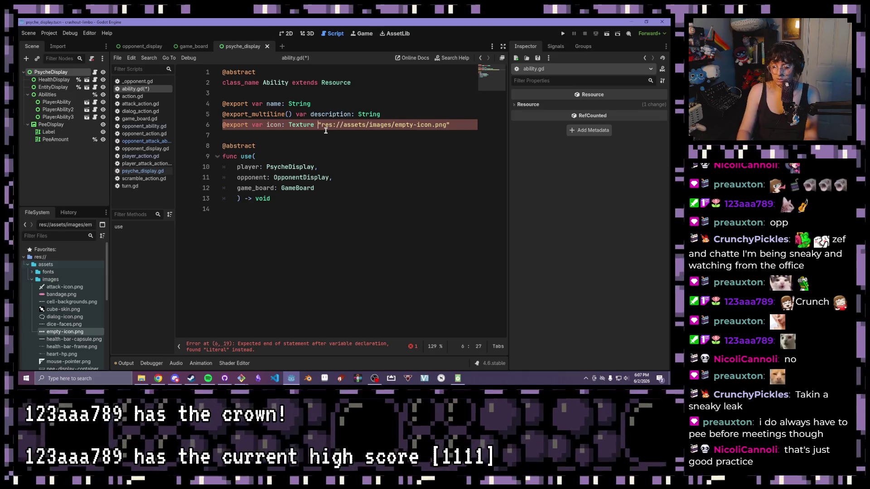
type("preloa")
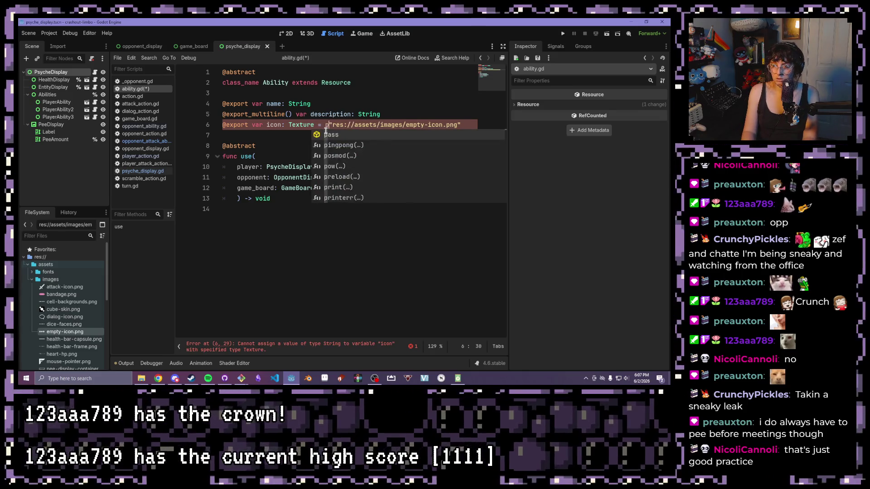
key("Return")
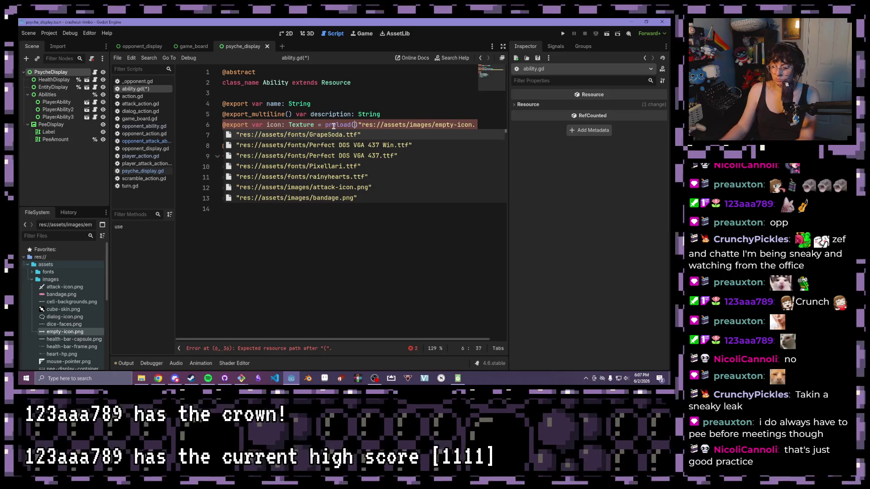
key("Delete")
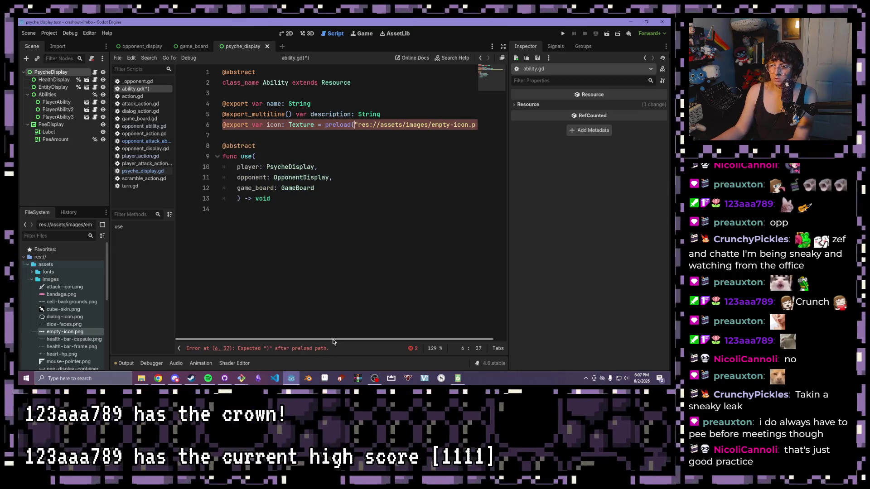
scroll(456, 290, "right", 1)
left_click(476, 125)
type(")")
key("ctrl+s")
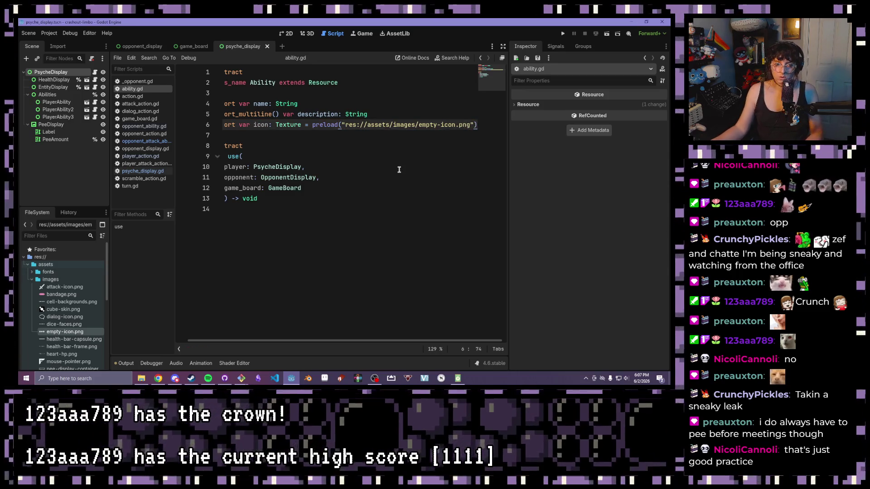
left_click_drag(395, 340, 214, 332)
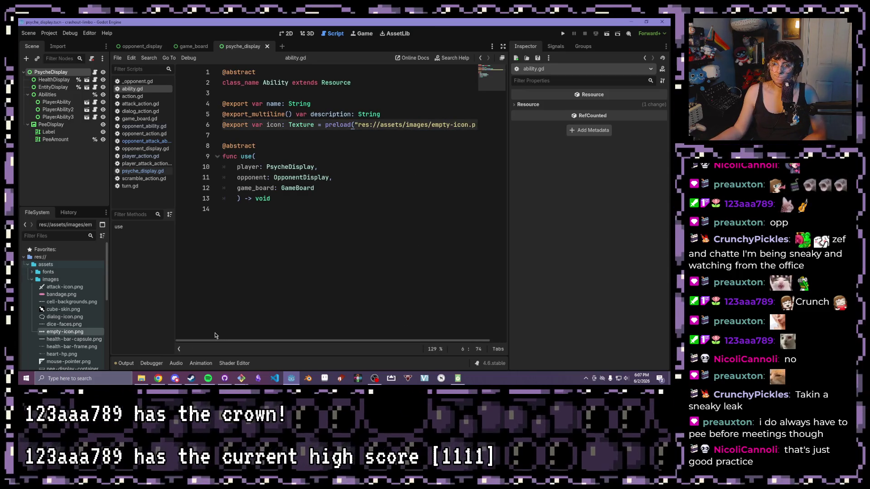
left_click(32, 279)
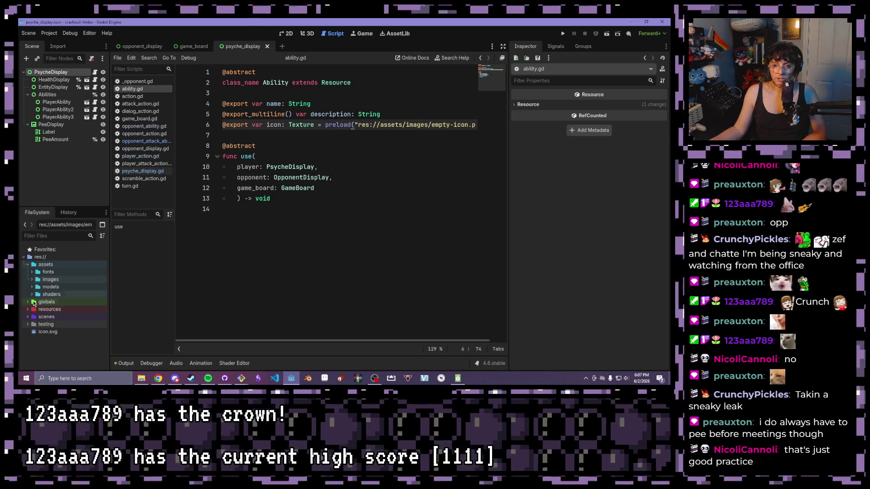
Create a new folder named attacks inside opponent_abilities.
left_click(27, 310)
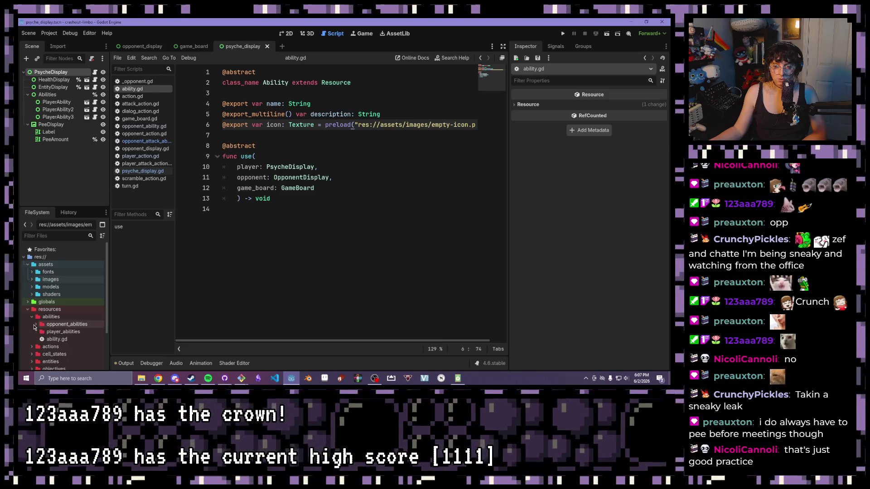
right_click(62, 326)
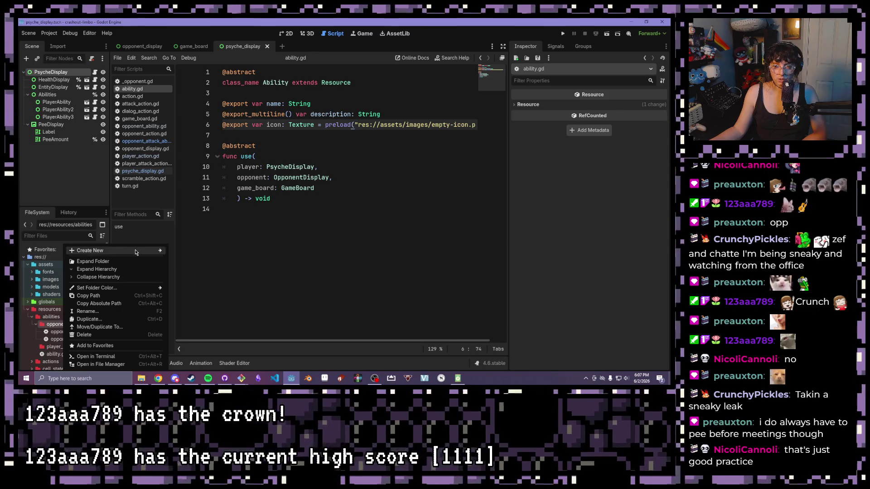
mouse_move(92, 257)
left_click(185, 251)
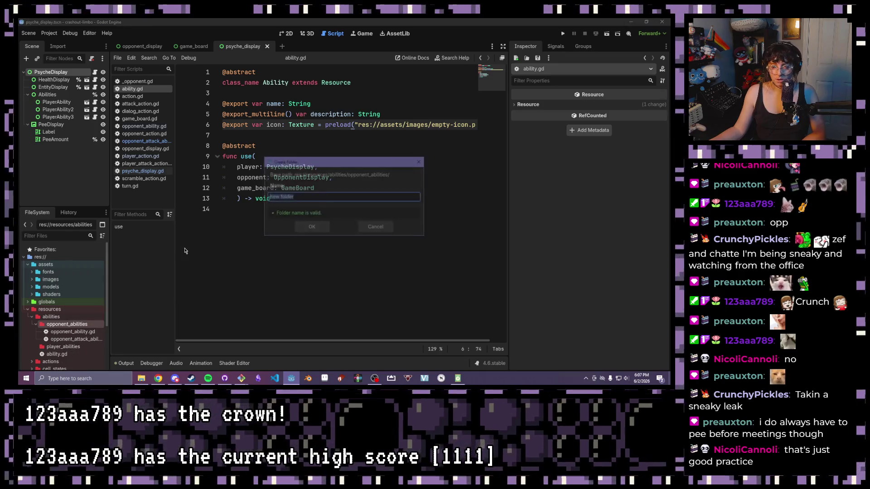
type("attac")
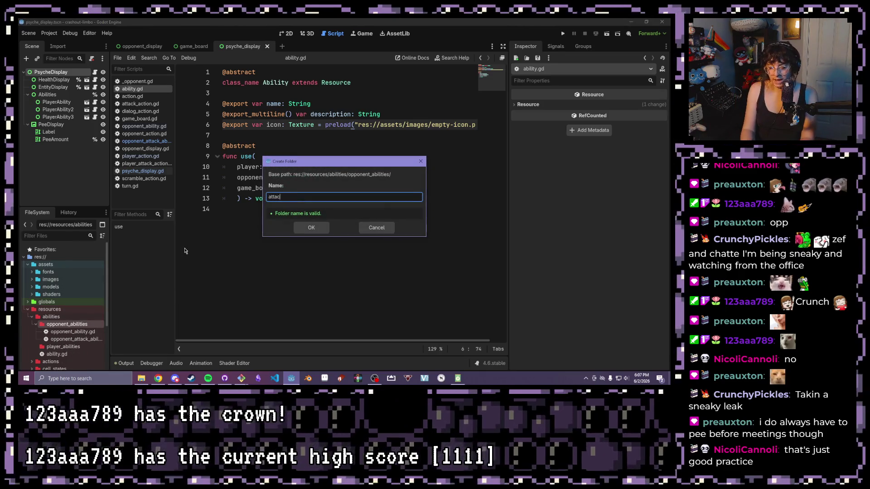
type("k")
key("Return")
Set a folder colour on the attacks folder.
right_click(57, 331)
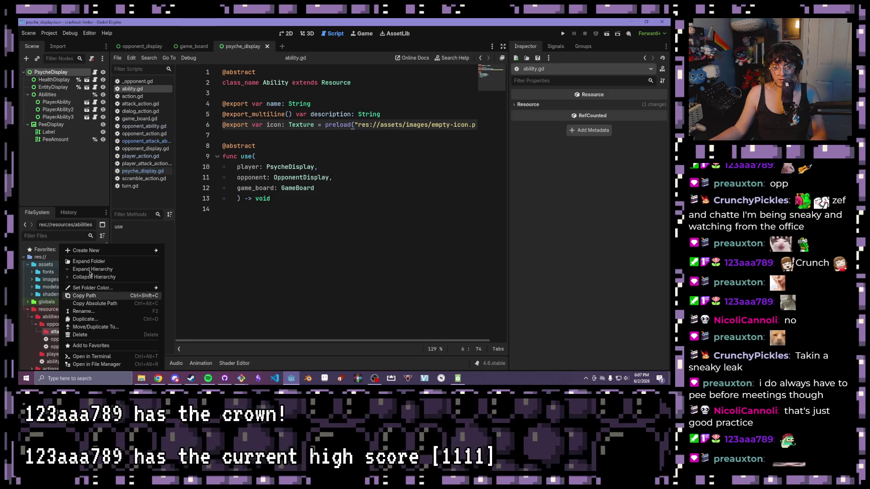
mouse_move(95, 289)
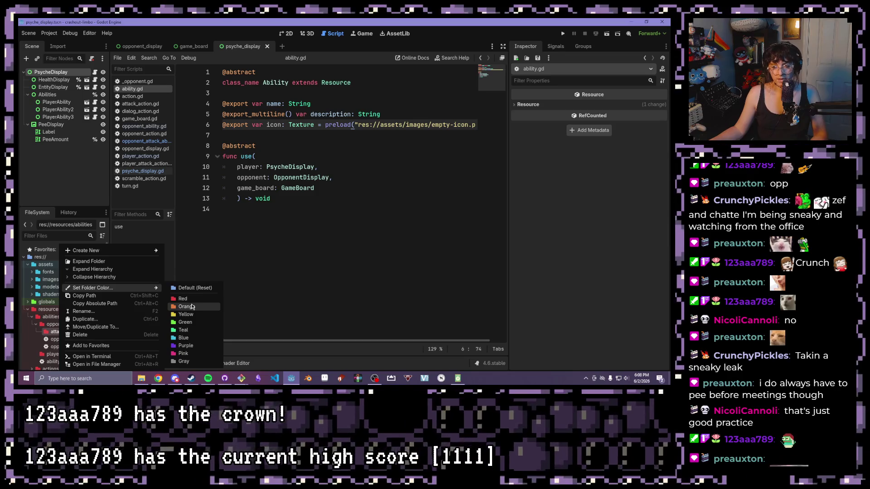
left_click(183, 353)
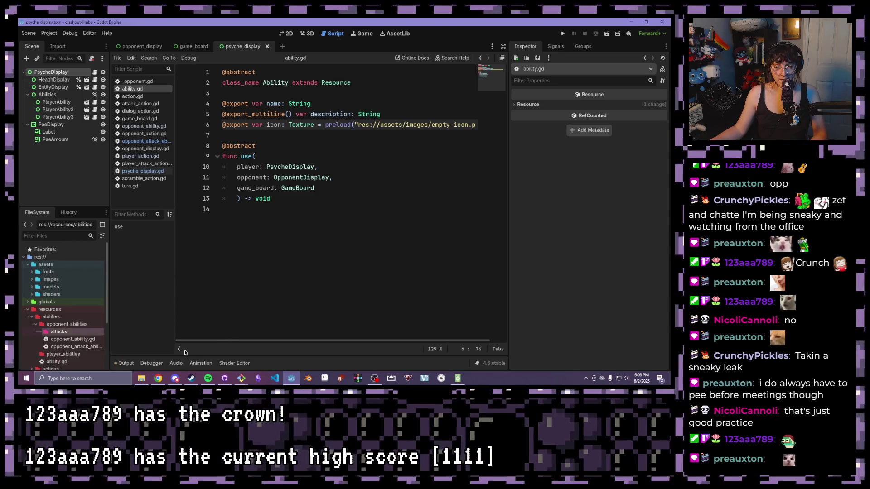
Create an OpponentAttackAbility resource in the attacks folder and save it as bully.tres.
right_click(63, 317)
mouse_move(161, 251)
left_click(180, 278)
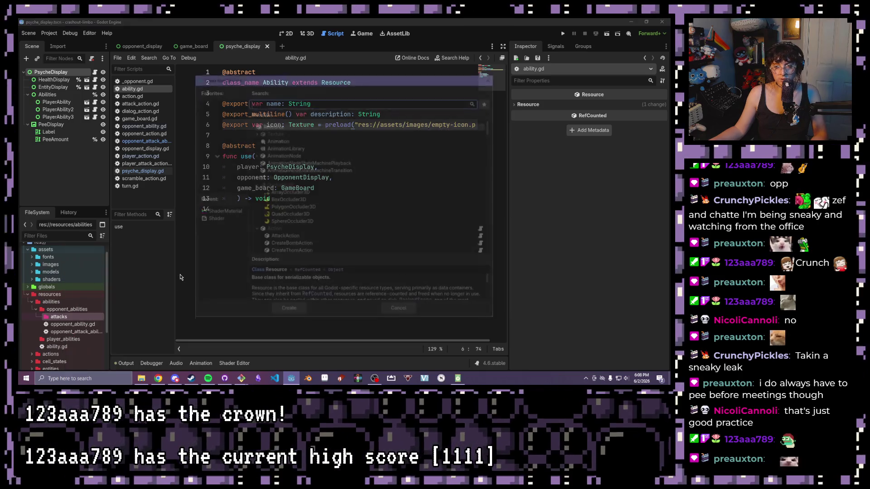
type("Opp")
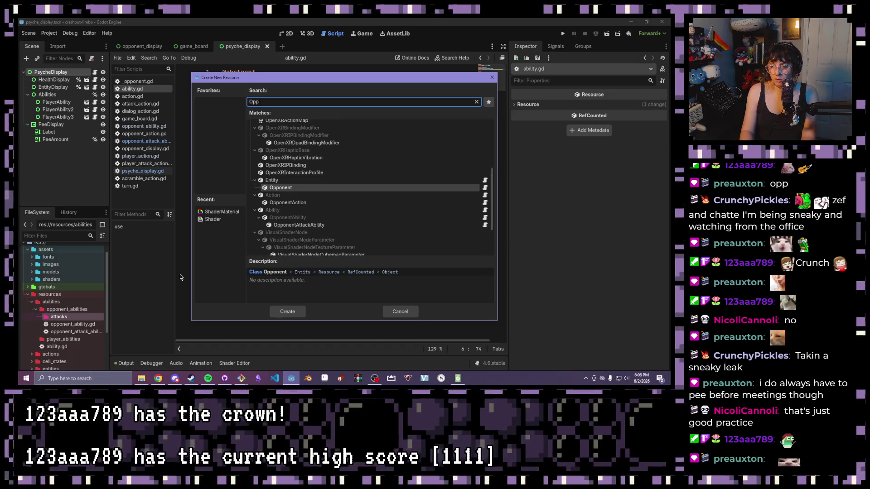
left_click(303, 225)
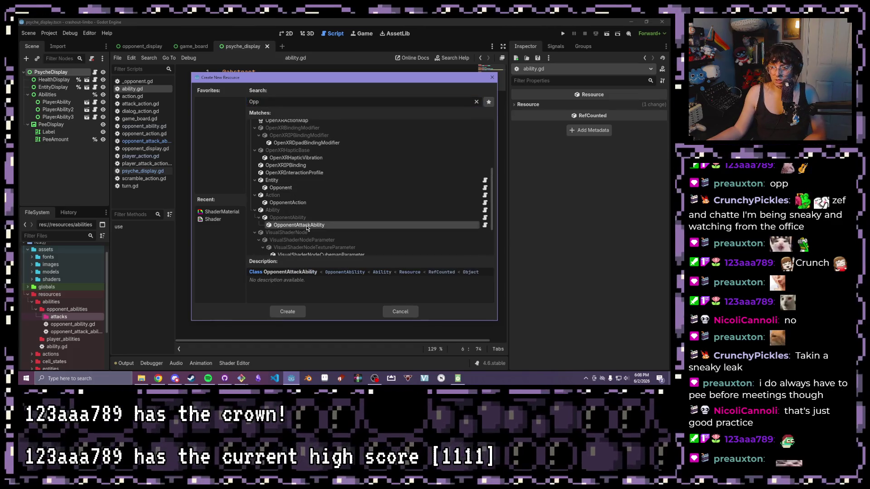
double_click(306, 225)
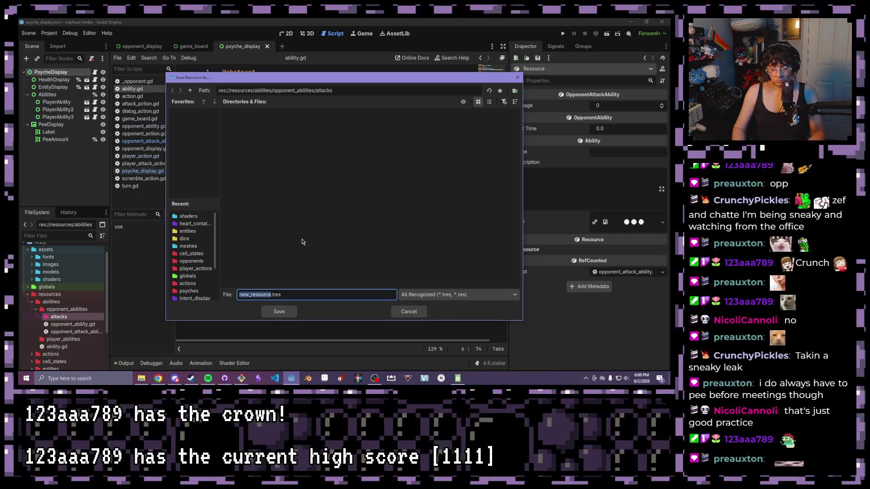
type("bu")
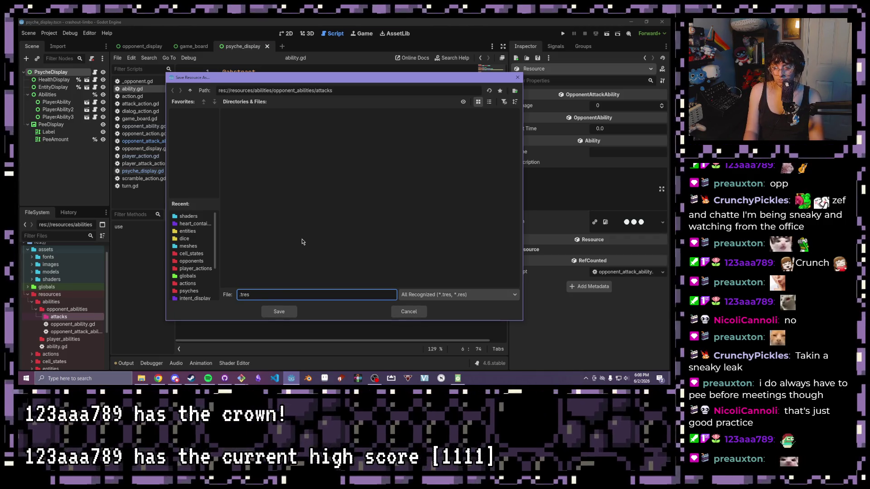
type("lly")
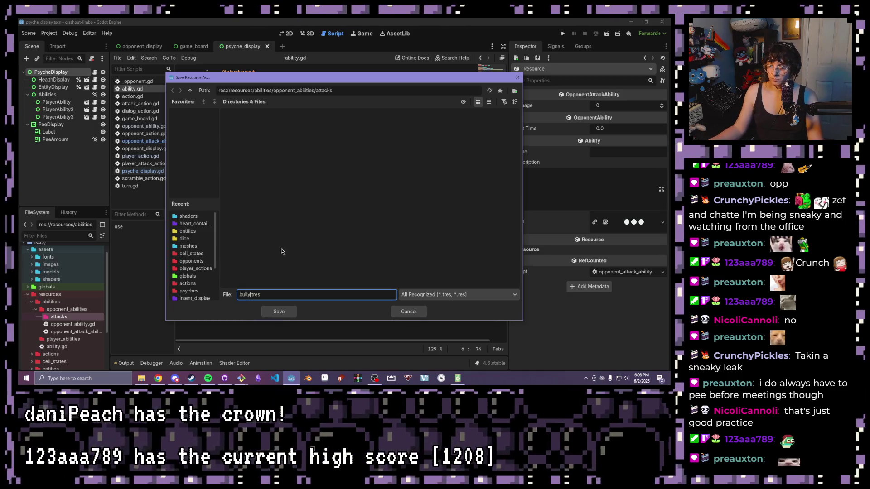
left_click(286, 315)
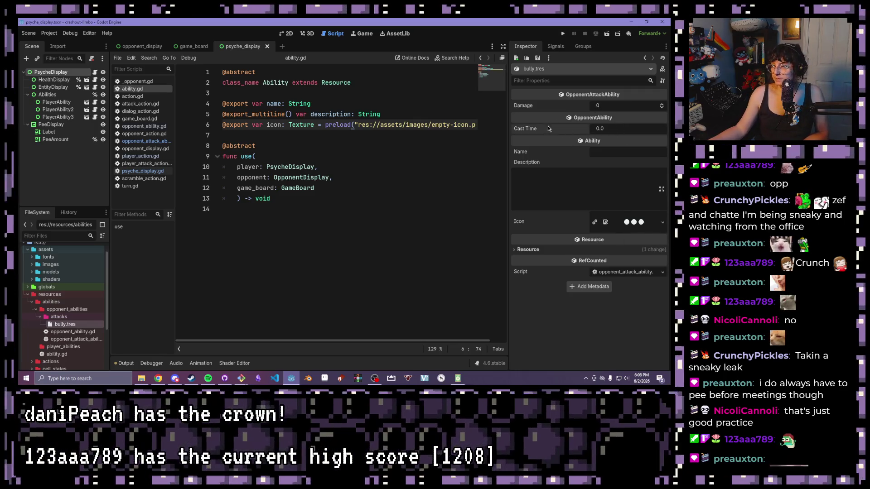
Name the bully resource Bully, write its toilet-flush shove description, and save.
left_click(612, 106)
left_click(612, 152)
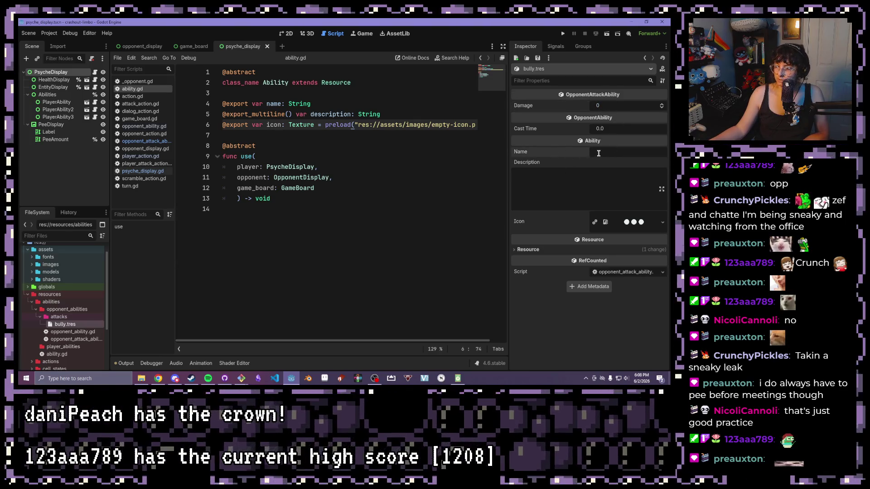
type("Bully")
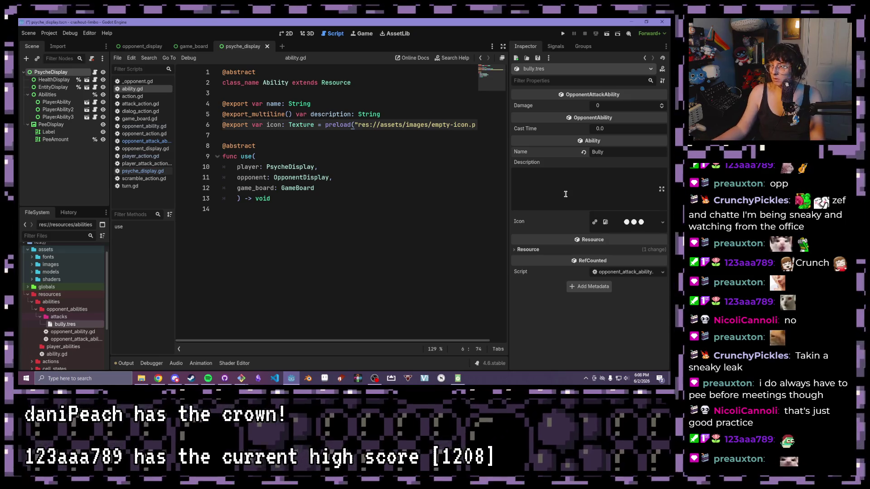
left_click(567, 191)
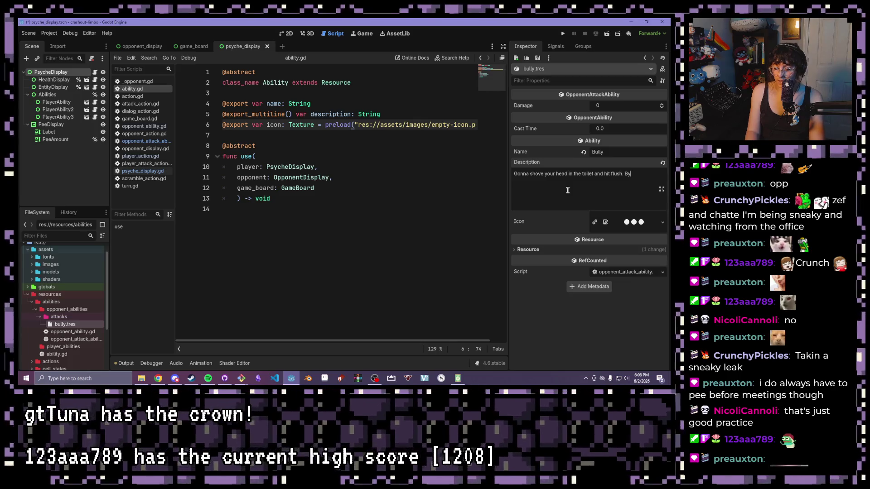
type("way, I peed in the upper tank of the toilet prior to this.")
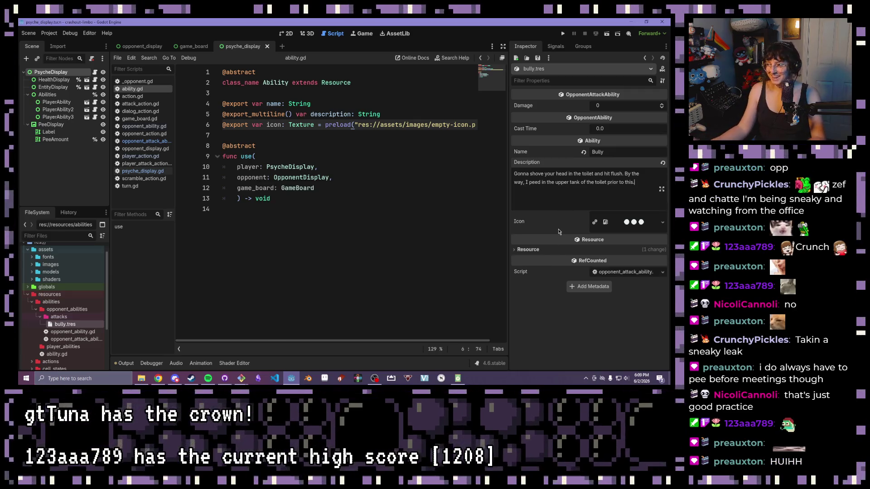
key("ctrl+s")
Set the bully resource's Damage to 15 and Cast Time to 3.5.
left_click(635, 106)
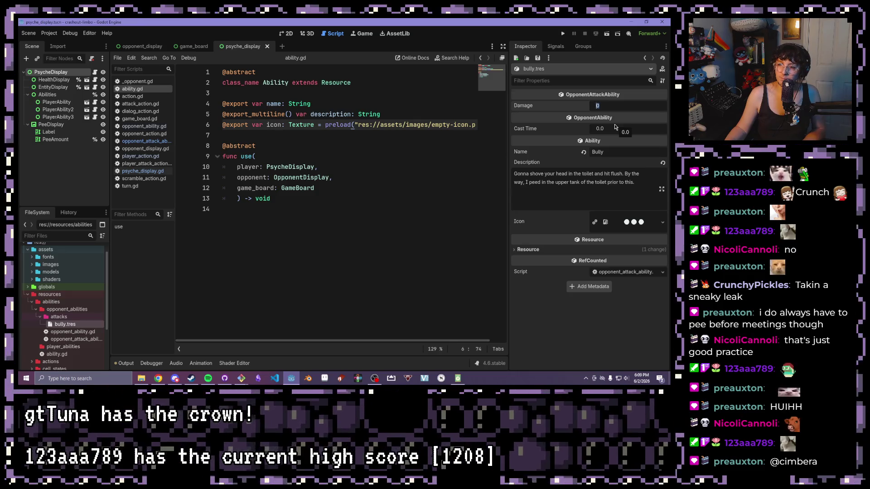
type("15")
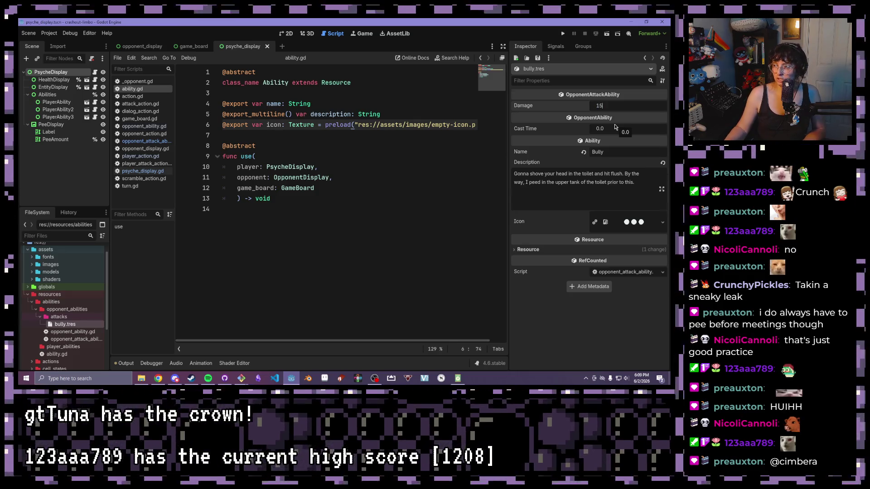
left_click(621, 130)
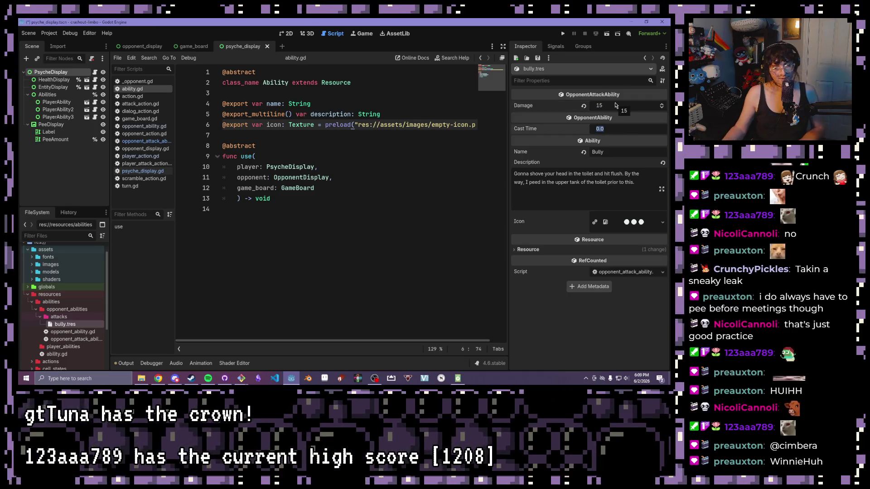
type("3.")
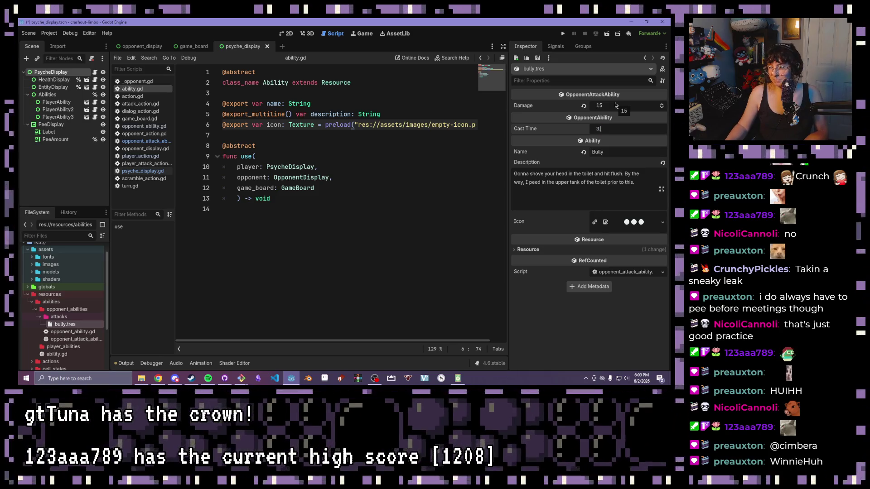
type("5")
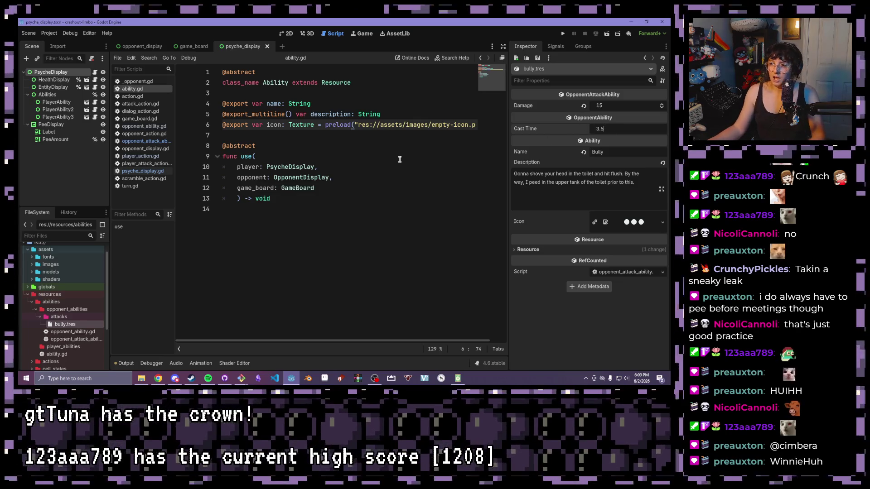
left_click(267, 146)
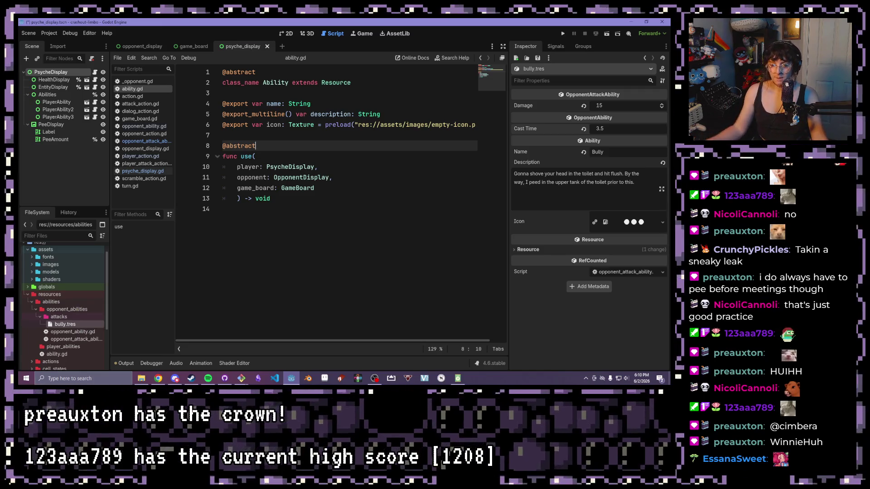
Collapse the attacks folder and bring up the Create Folder prompt for opponent_abilities.
left_click(40, 317)
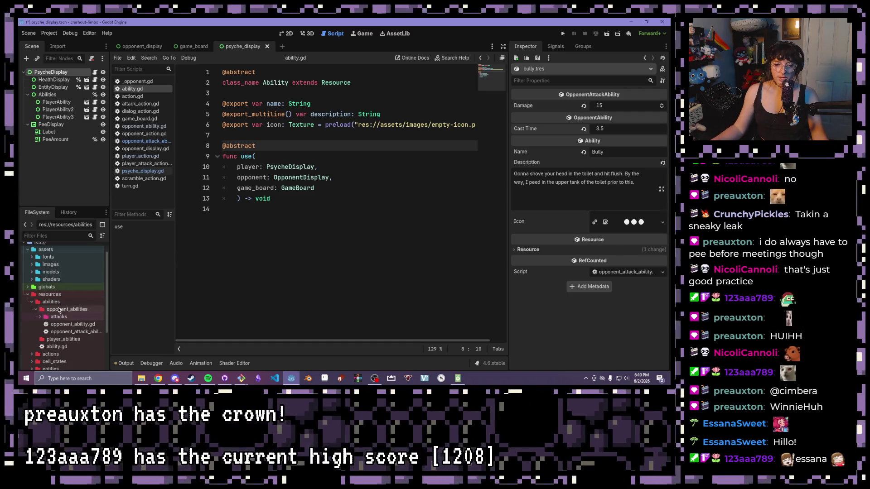
right_click(59, 310)
mouse_move(149, 251)
left_click(186, 254)
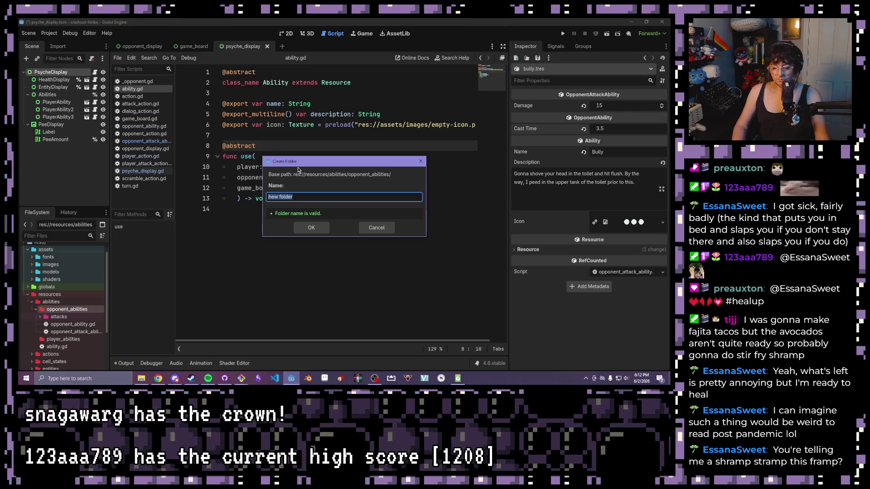
Name the new folder 'utilities', correcting the misspelling, and confirm it.
type("utlity")
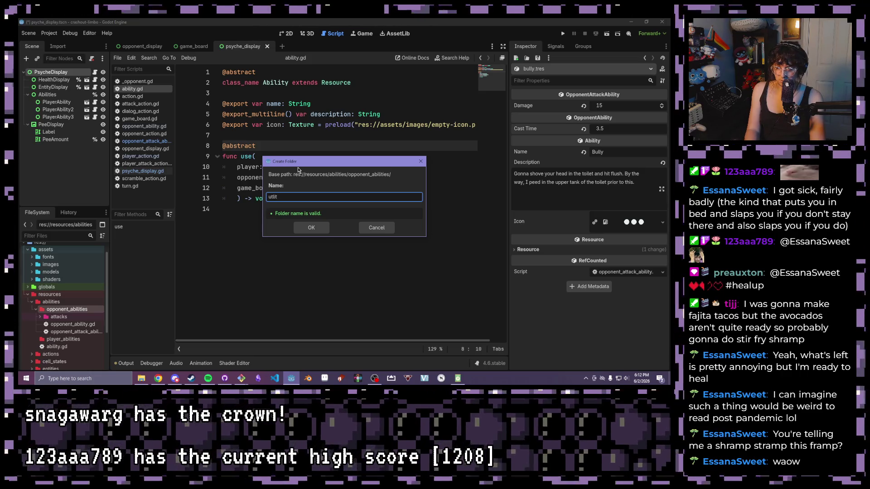
key("BackSpace")
key("BackSpace")
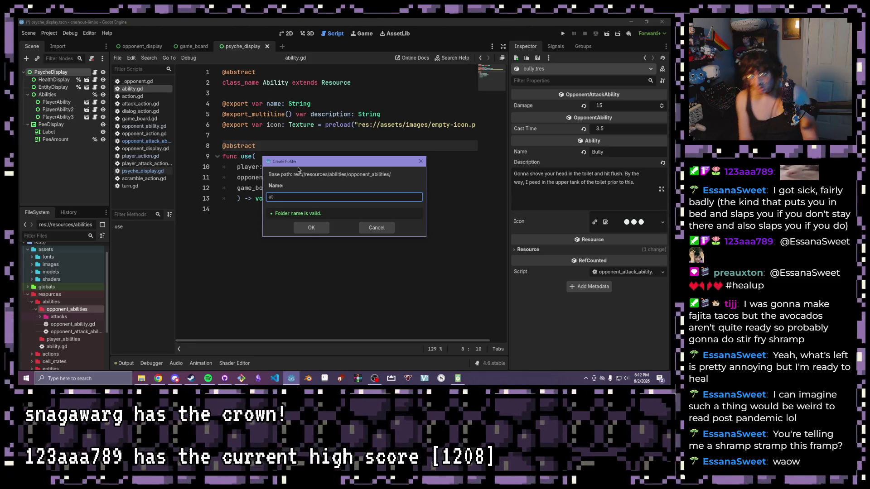
type("ities")
key("Return")
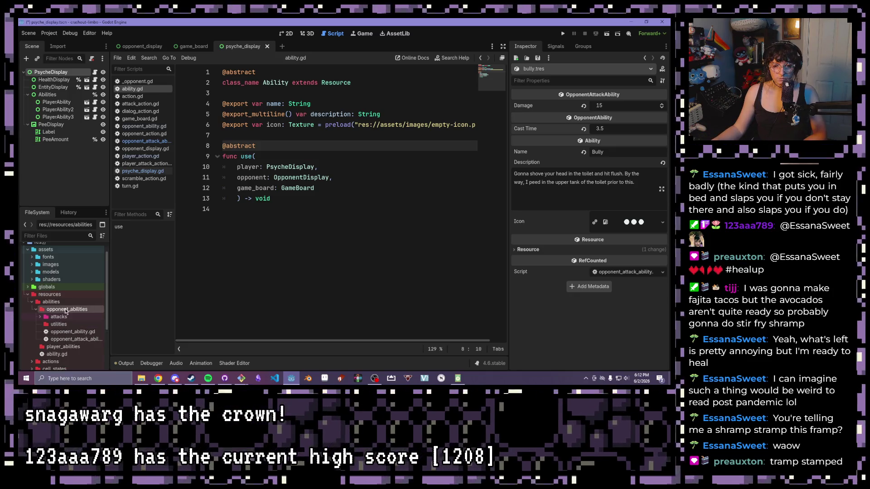
Start a new script in opponent_abilities that inherits OpponentAbility.
right_click(64, 312)
mouse_move(108, 255)
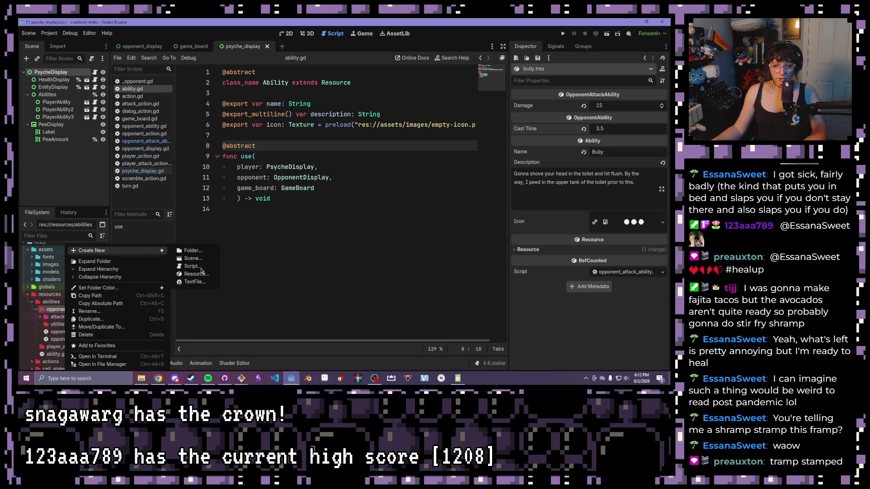
left_click(192, 266)
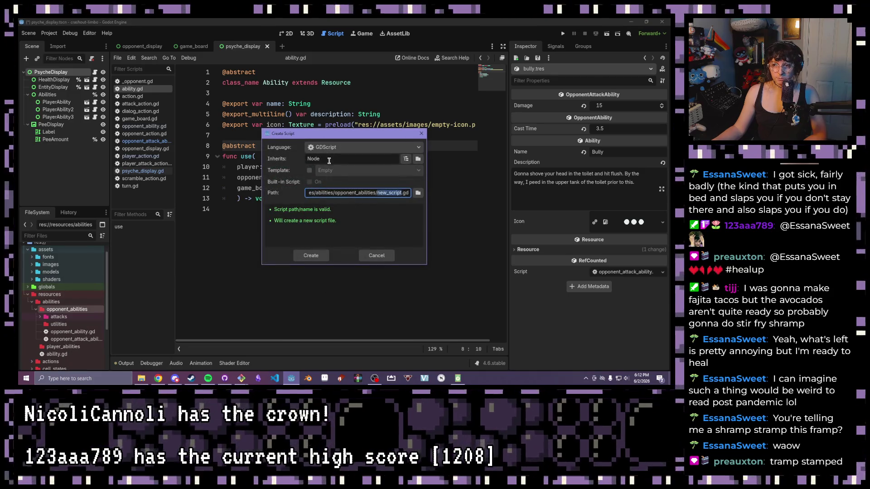
double_click(327, 158)
type("Opponent")
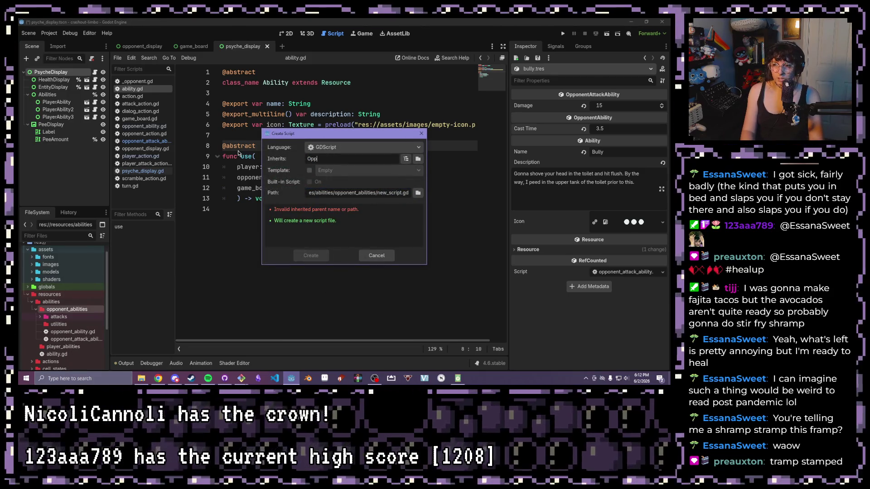
type("Abilit")
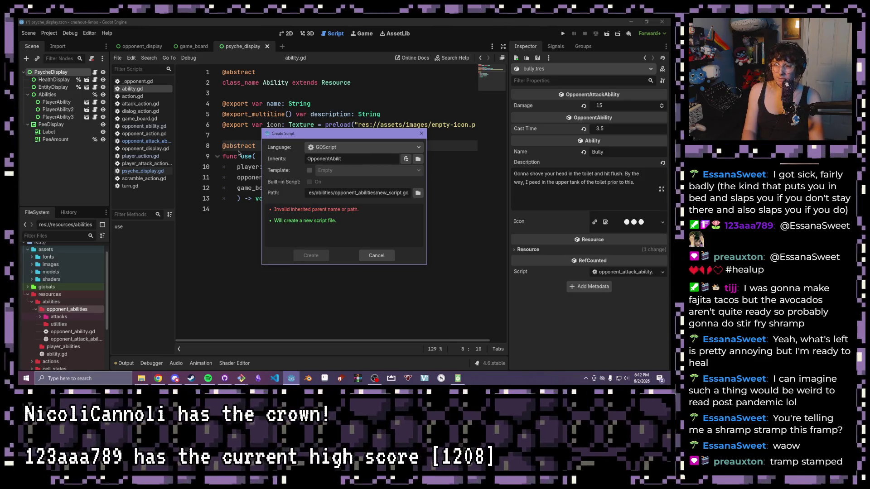
key("BackSpace")
key("BackSpace")
type("y")
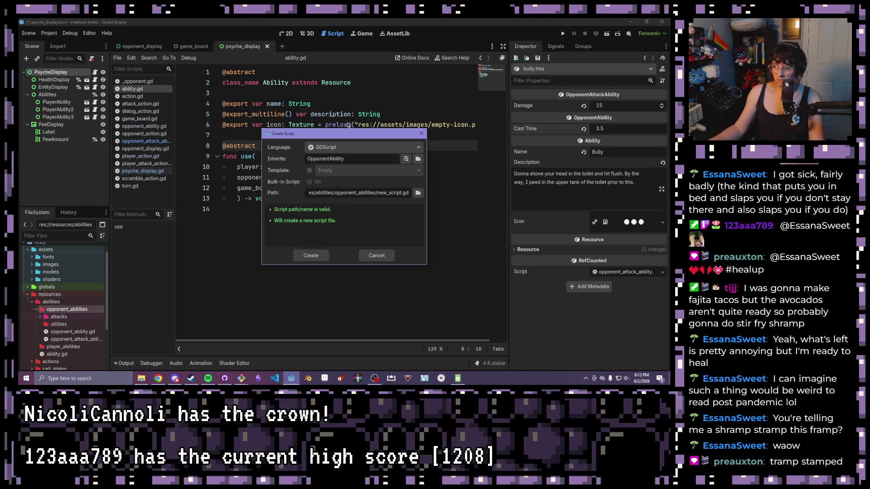
Name it opponent_utility_ability.gd, create it, and add class_name OpponentUtilityAbility.
left_click_drag(402, 194, 377, 195)
type("opponent")
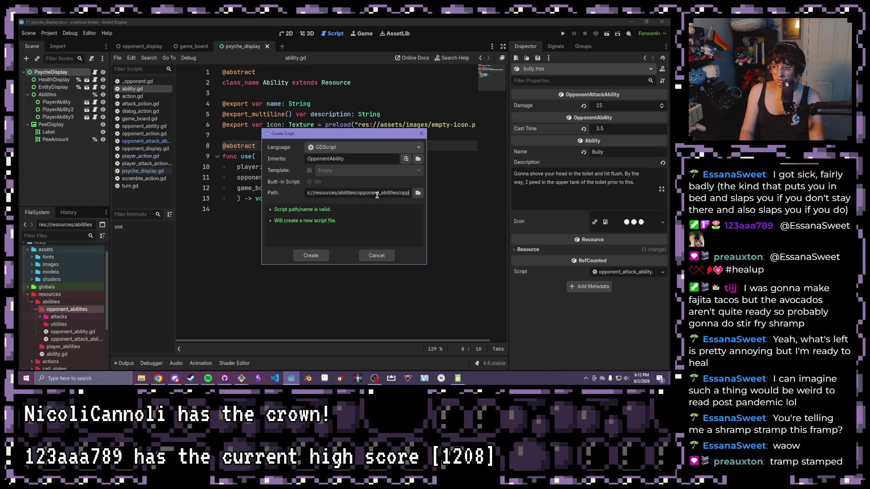
type("_utility_ability")
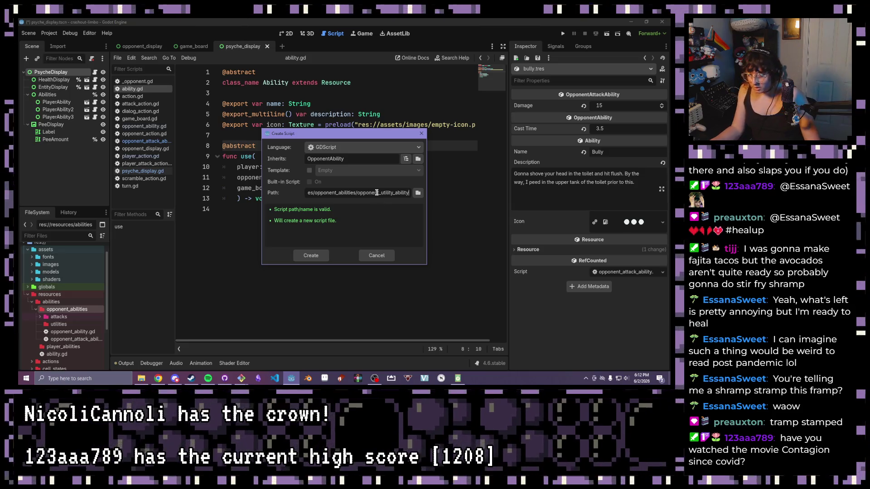
left_click(314, 254)
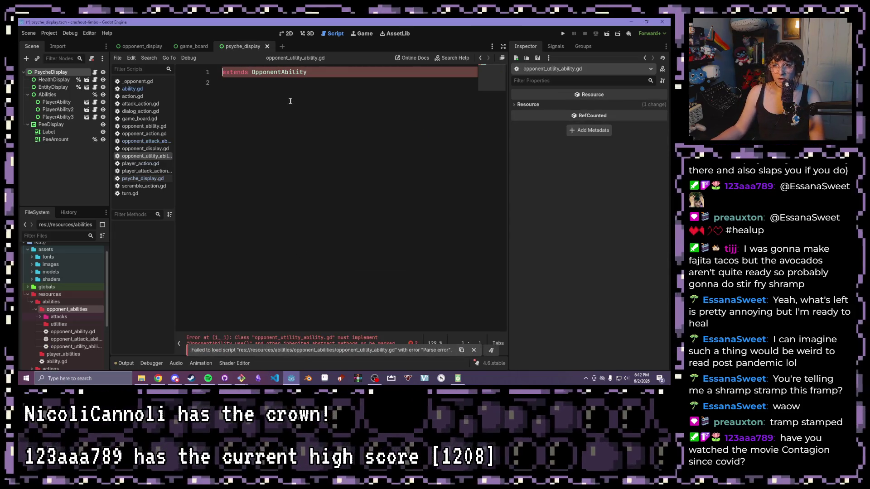
type("class_na")
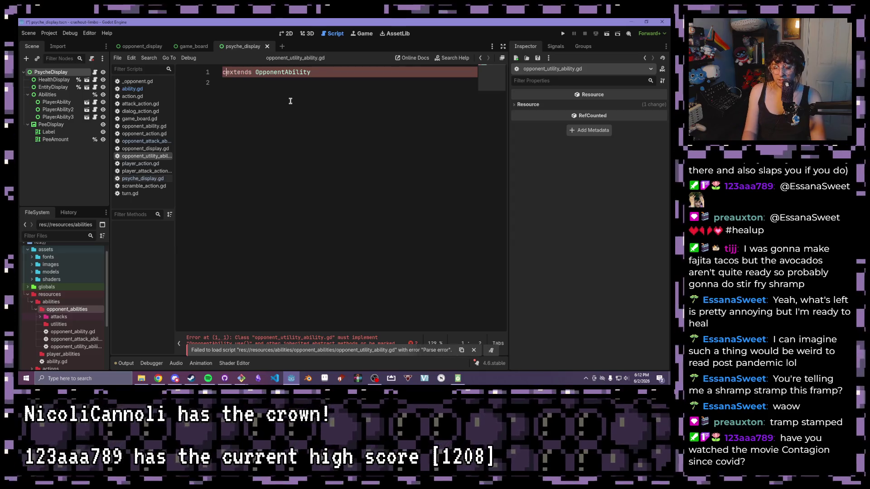
type("me Oppon")
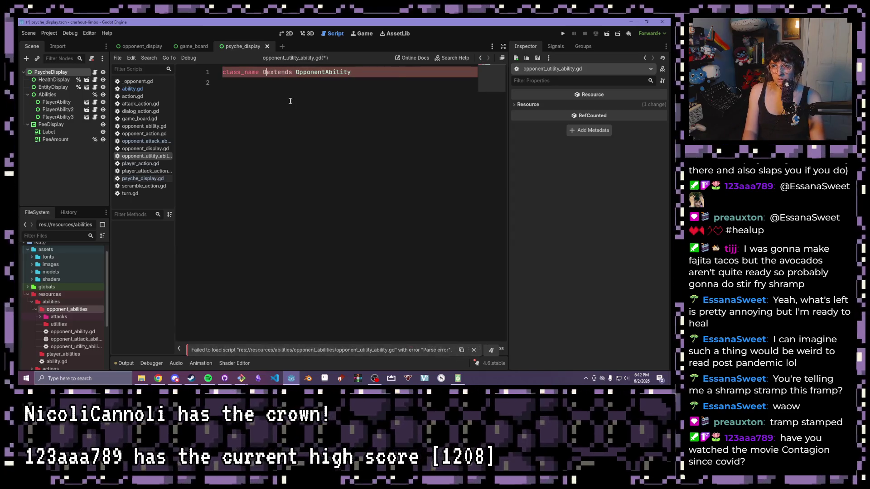
type("entU")
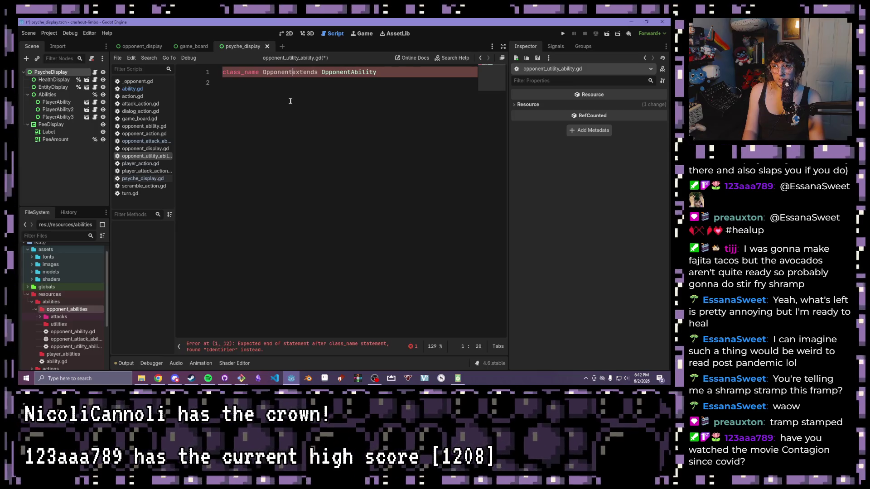
type("tilityAbi")
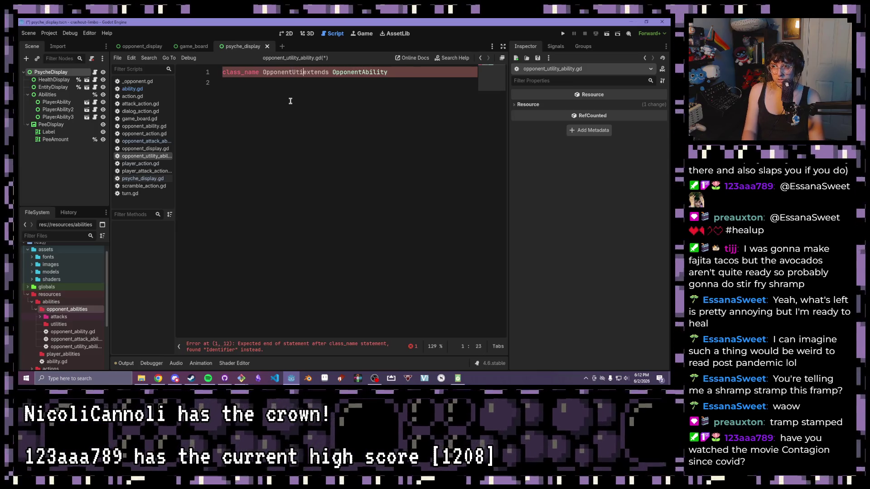
type("lity")
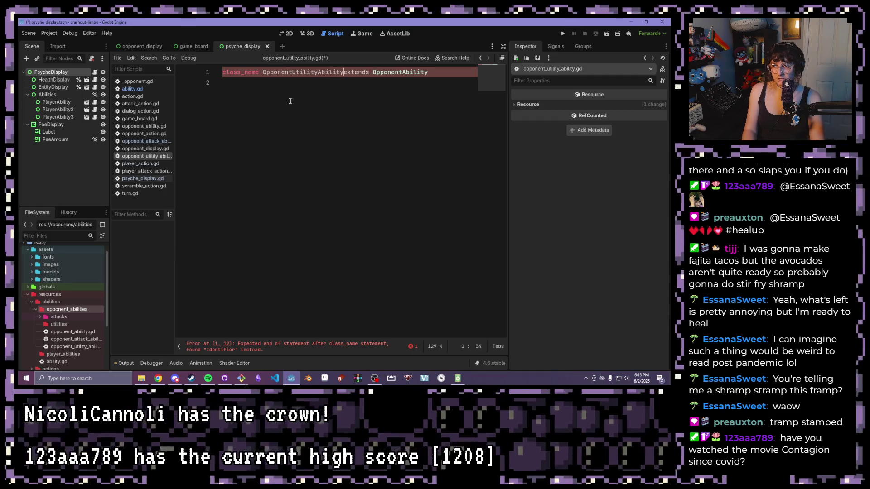
Add a use(player, opponent, game_board) -> void signature below the class declaration and start its body.
key("Down")
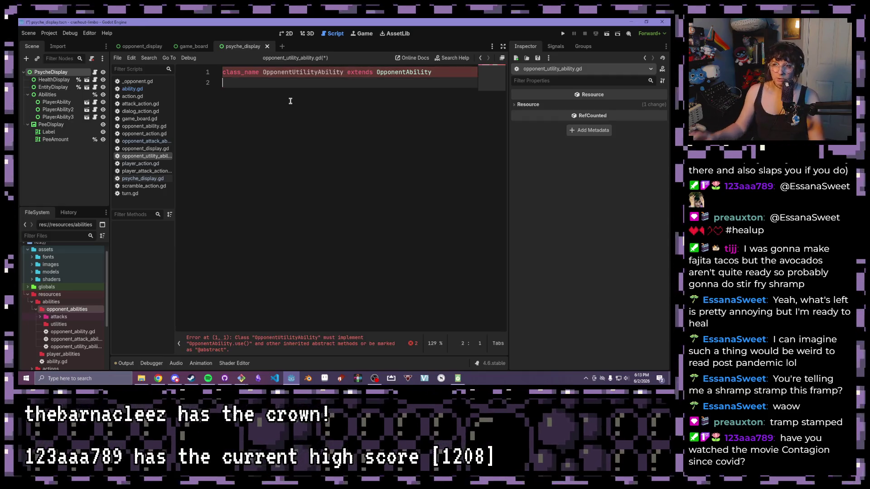
type("func")
key("BackSpace")
key("BackSpace")
key("BackSpace")
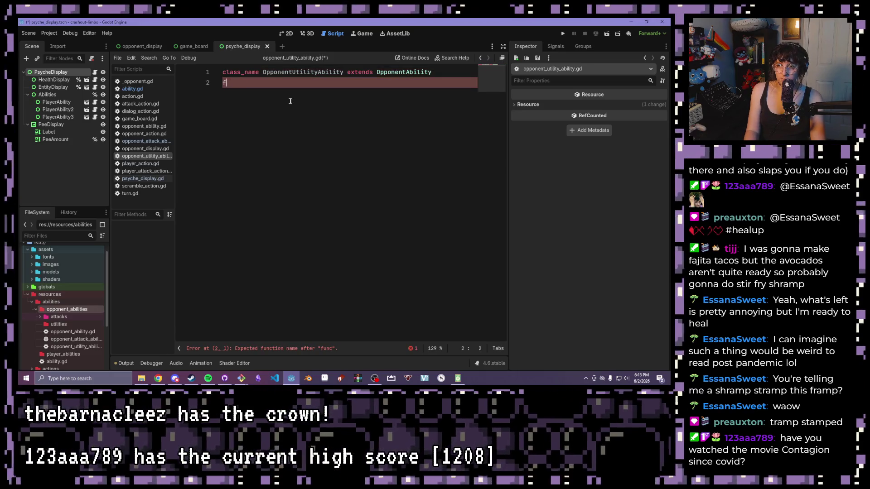
key("BackSpace")
key("Return")
type("func use")
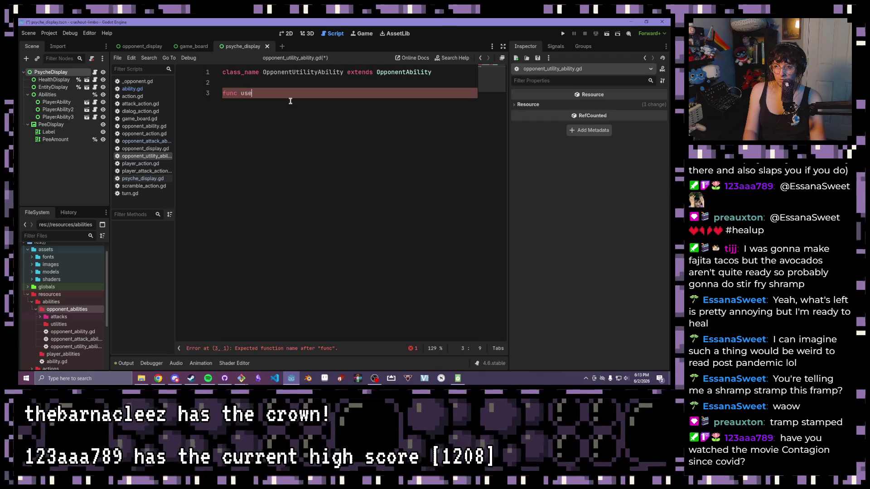
key("Return")
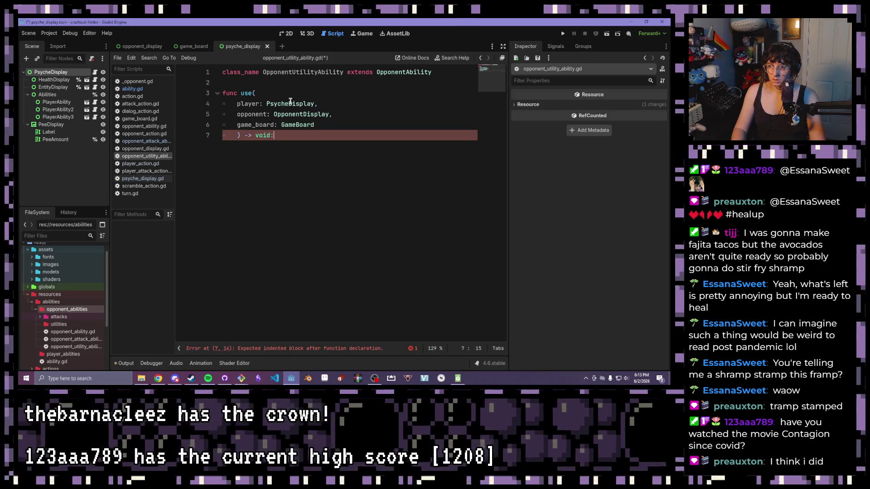
key("Return")
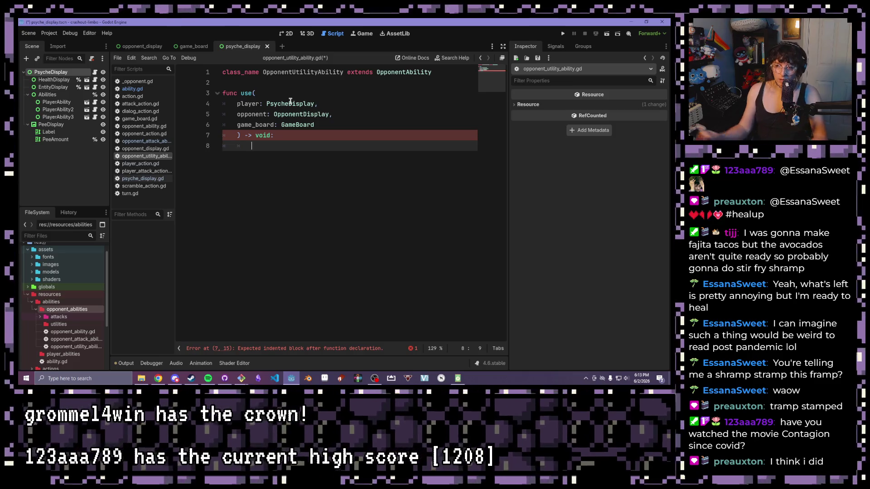
Widen the FileSystem side panel to show full file names, then return to the empty use() body.
left_click(285, 83)
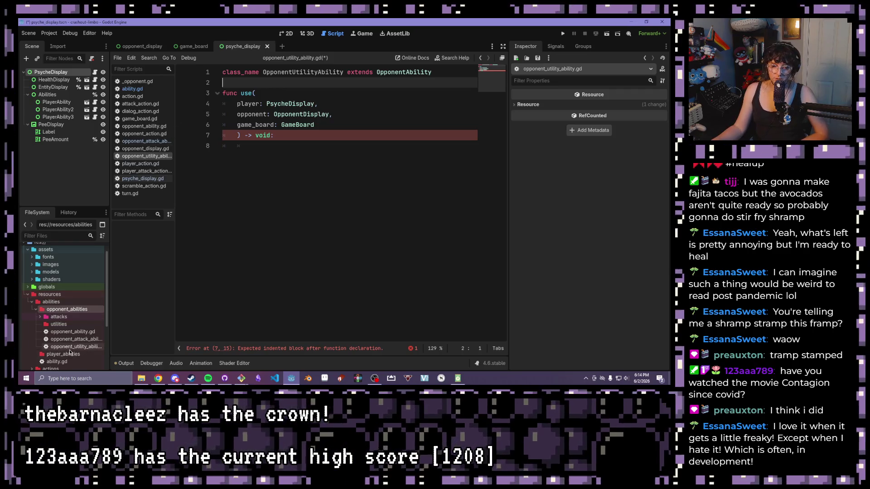
left_click(108, 347)
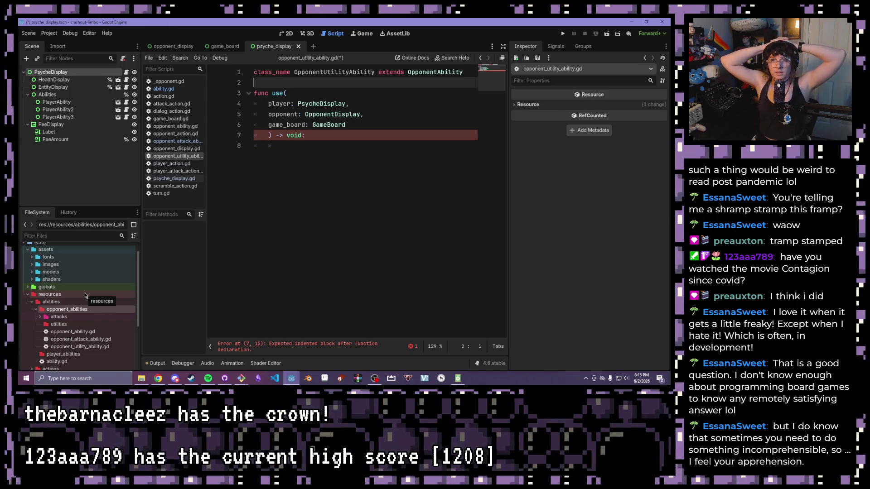
left_click(288, 147)
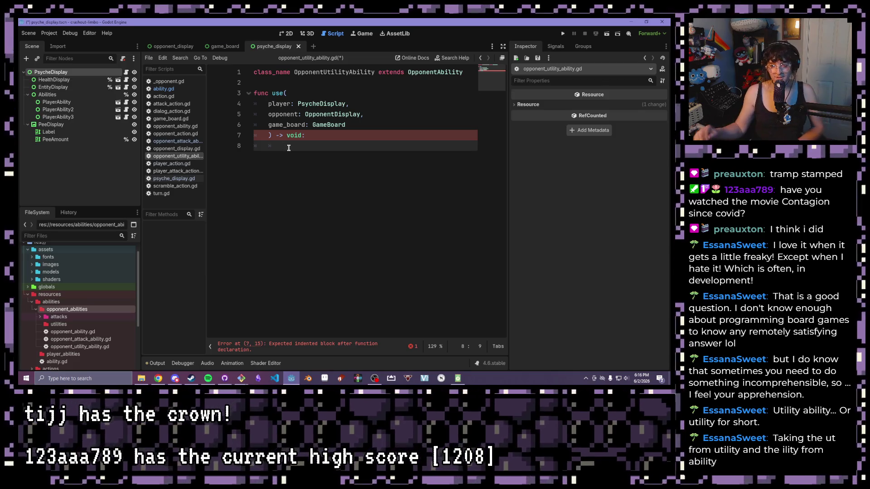
Open blank lines above the use() function.
left_click(302, 78)
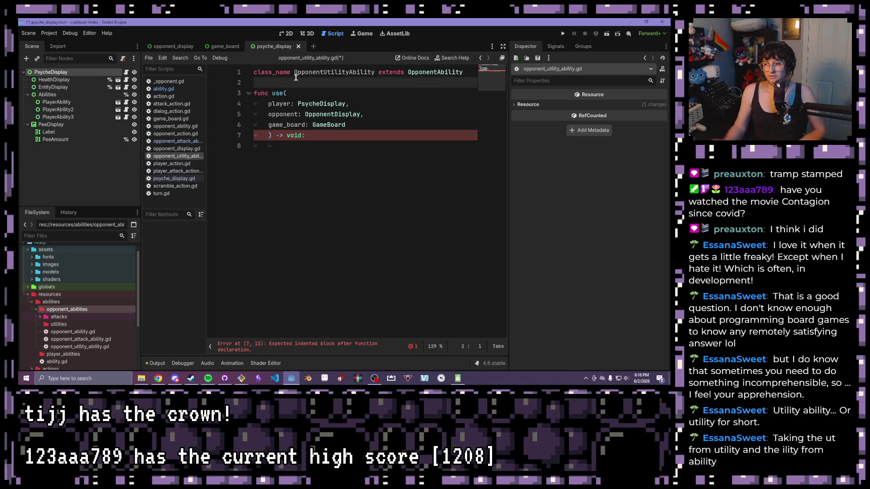
key("Return")
key("Return")
key("Up")
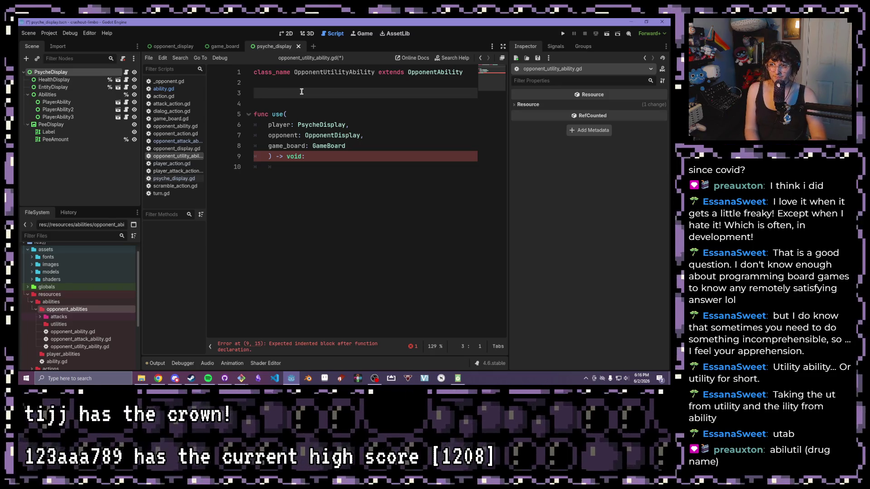
Give use() a pass body and prefix the player and opponent parameters with underscores.
left_click(292, 172)
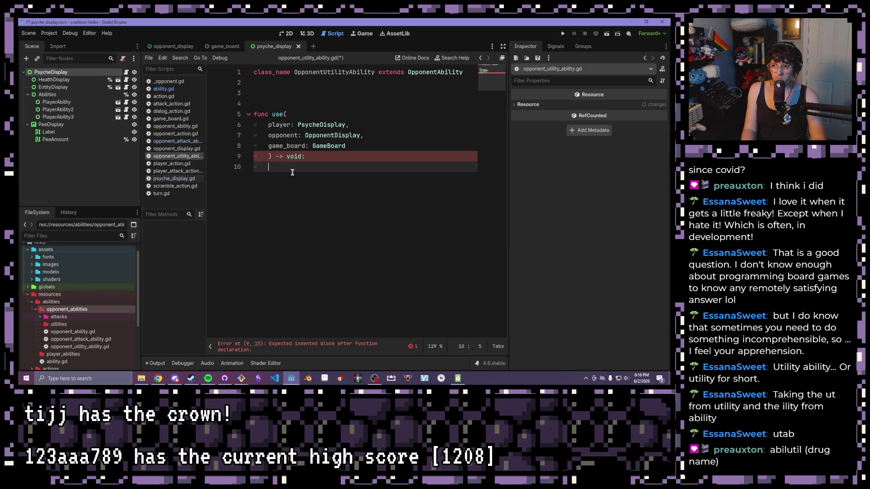
type("pass")
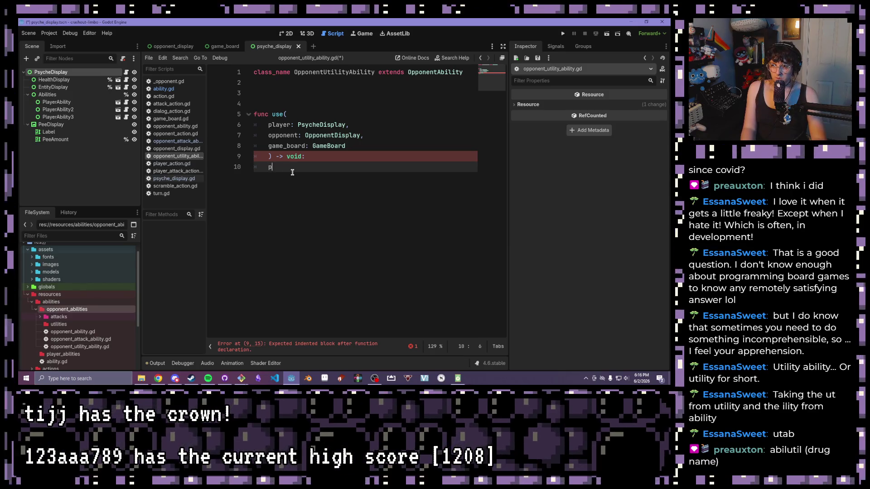
left_click(316, 96)
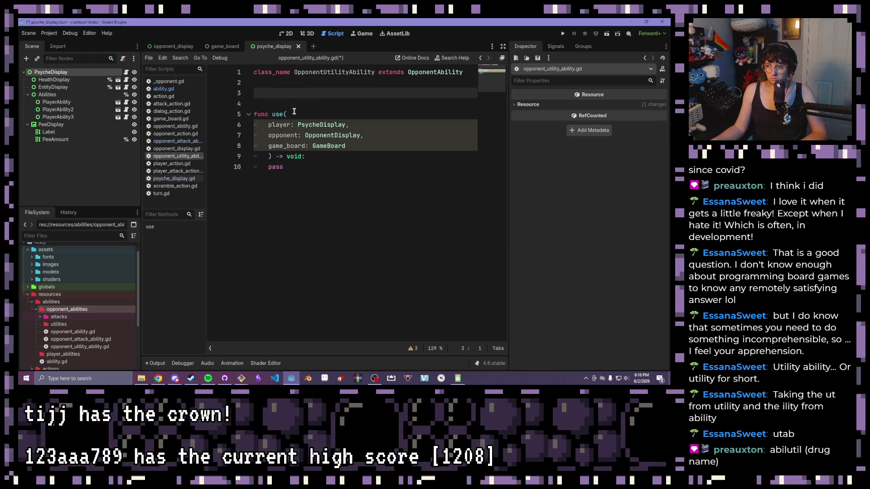
left_click(269, 124)
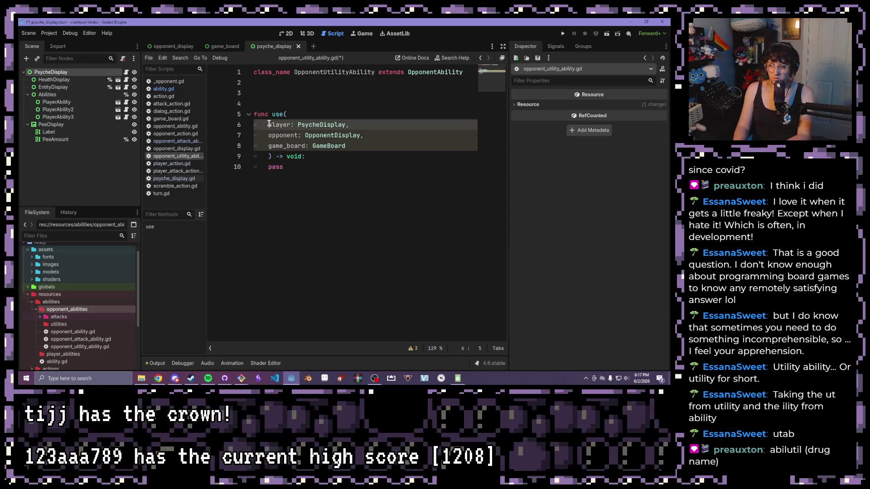
key("Down")
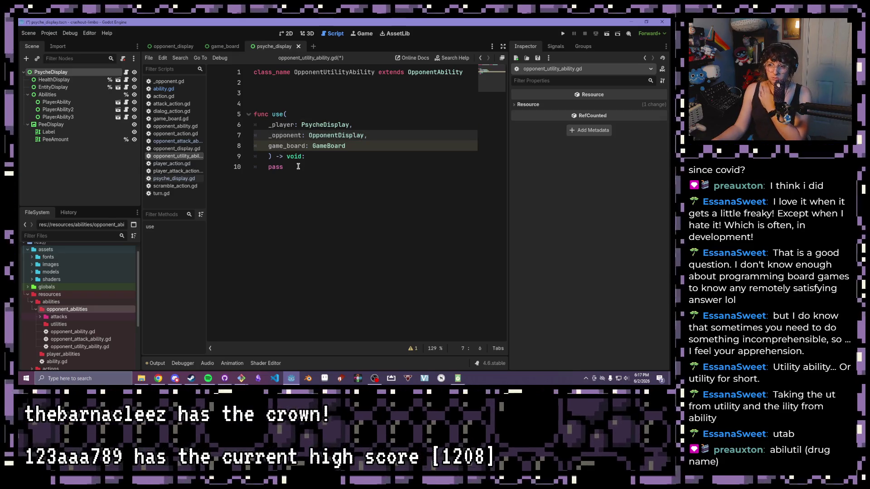
left_click(308, 88)
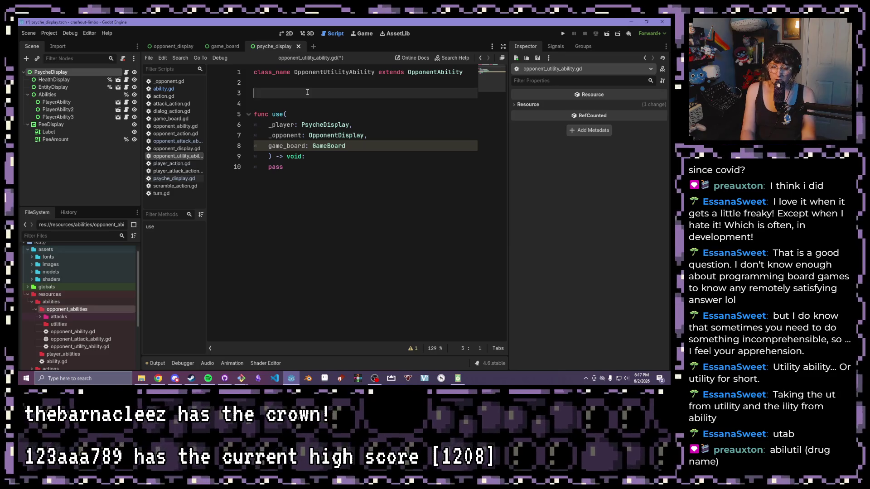
type("@ecp")
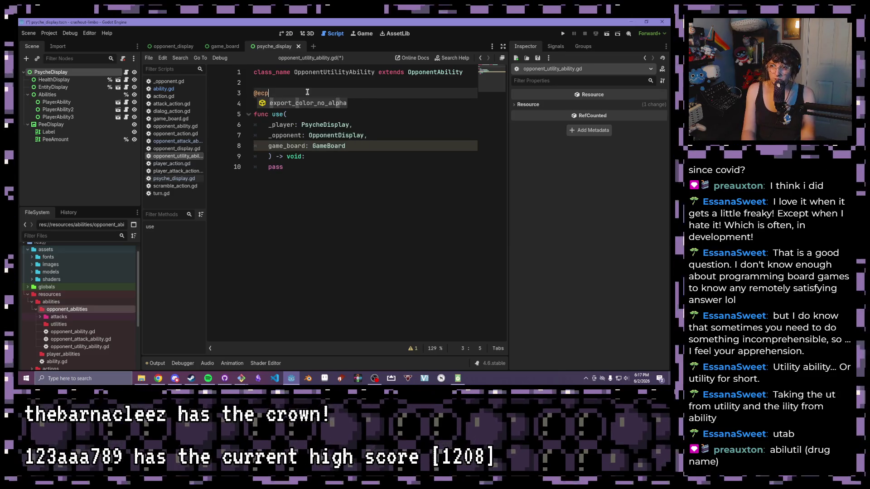
key("BackSpace")
key("BackSpace")
key("BackSpace")
type("export")
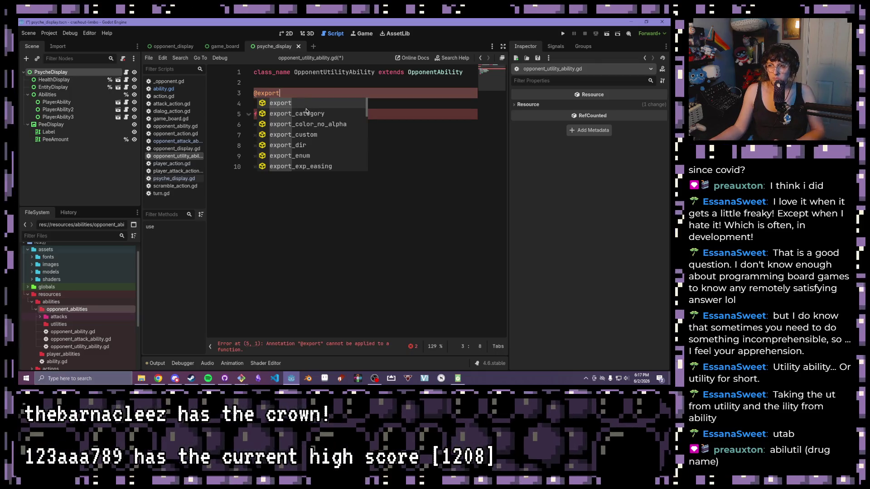
scroll(310, 135, "down", 3)
scroll(310, 135, "down", 5)
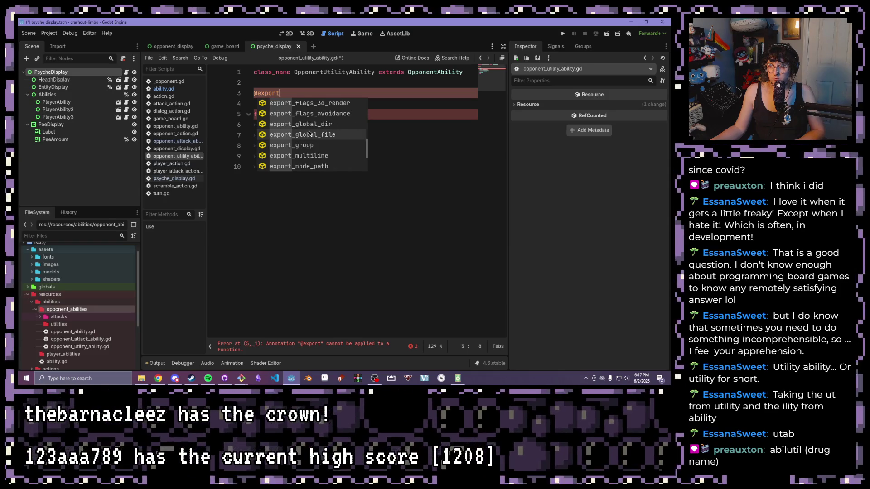
scroll(309, 135, "down", 4)
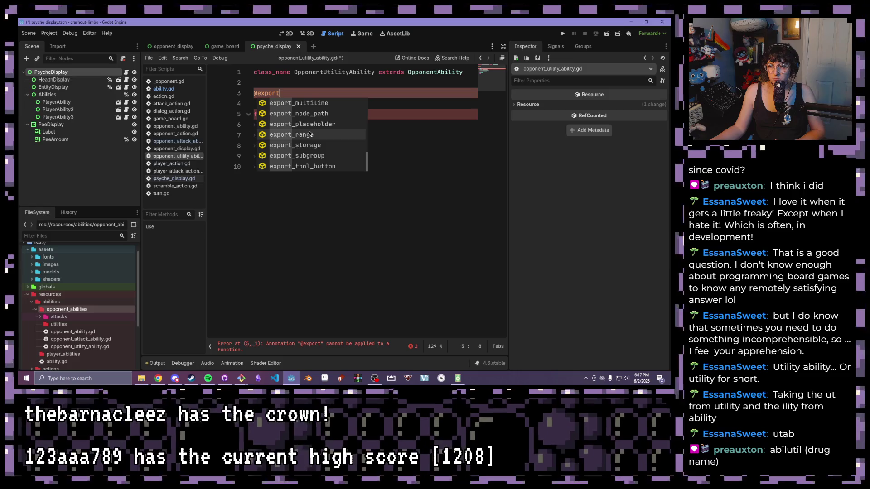
scroll(288, 136, "up", 4)
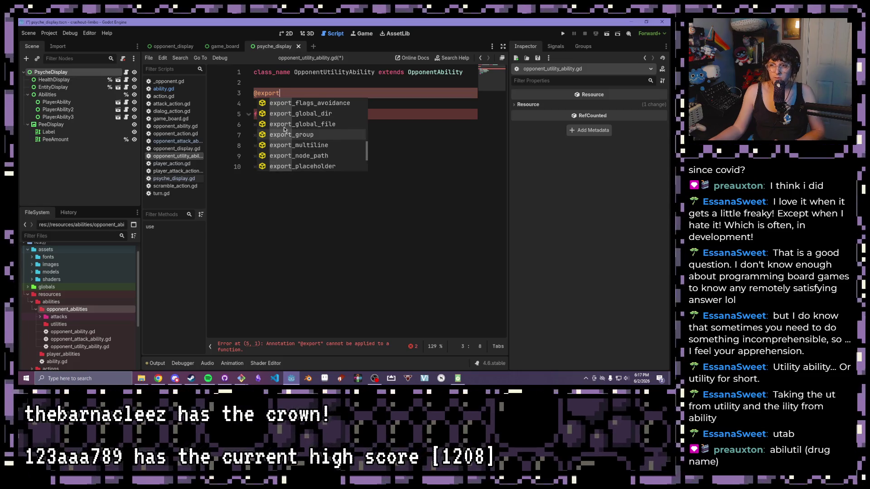
scroll(286, 137, "up", 3)
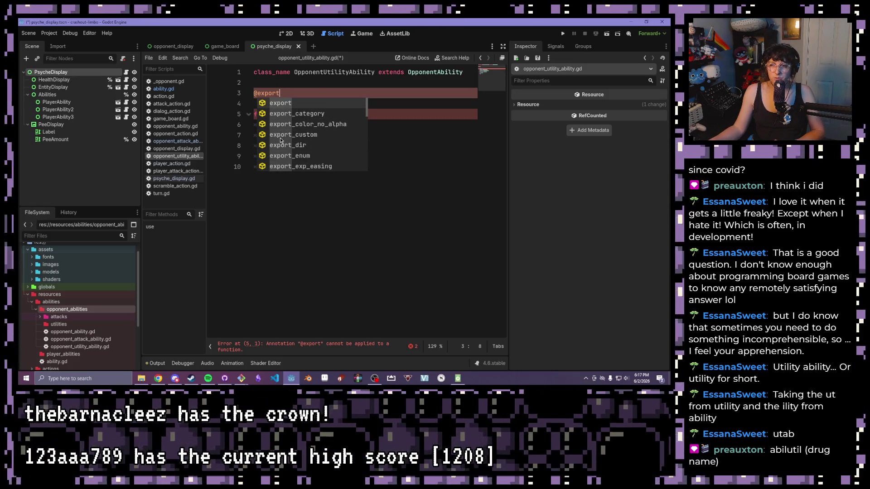
key("Escape")
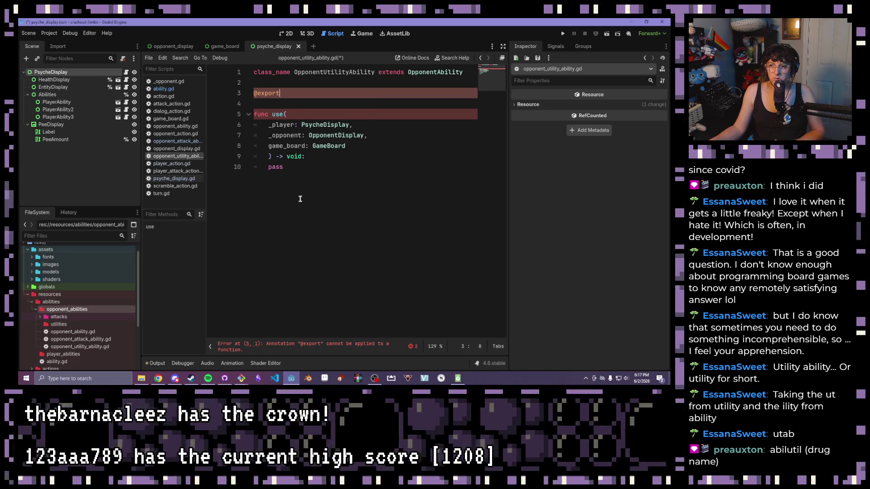
left_click_drag(280, 93, 247, 95)
key("BackSpace")
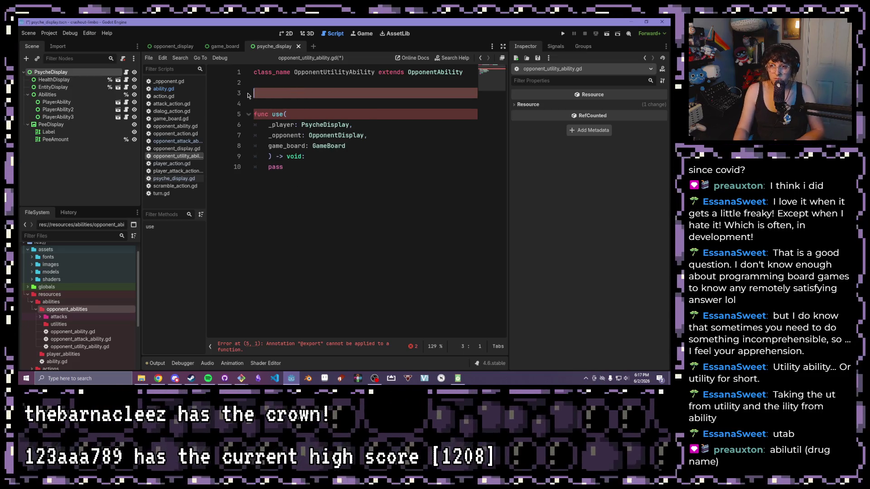
type("enum {")
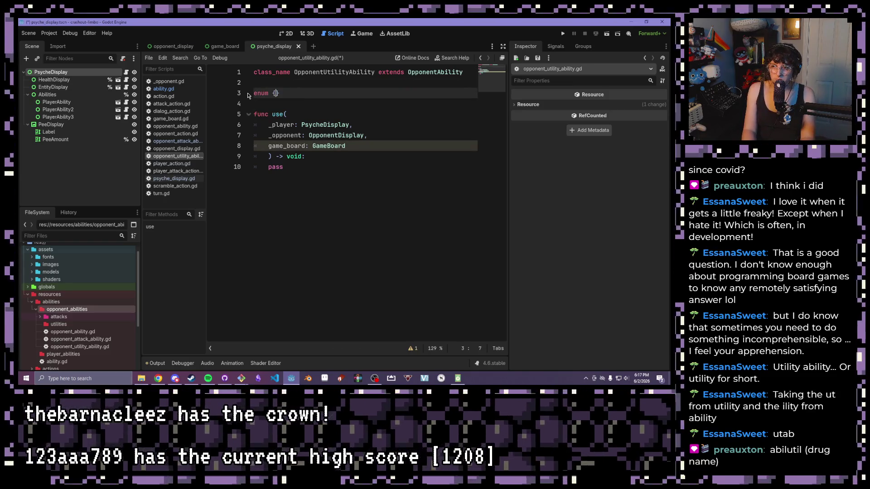
Name the enum Actions, fixing ACTIONS capitalisation, and move into its empty body line.
key("Return")
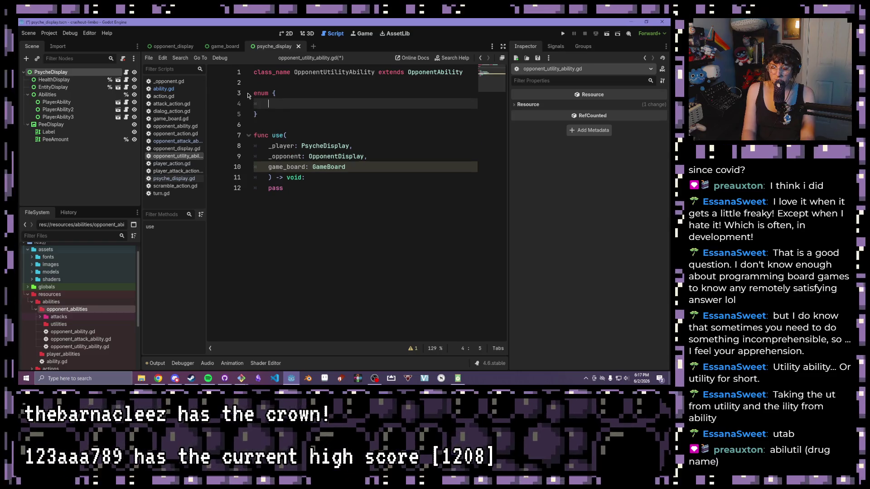
key("Up")
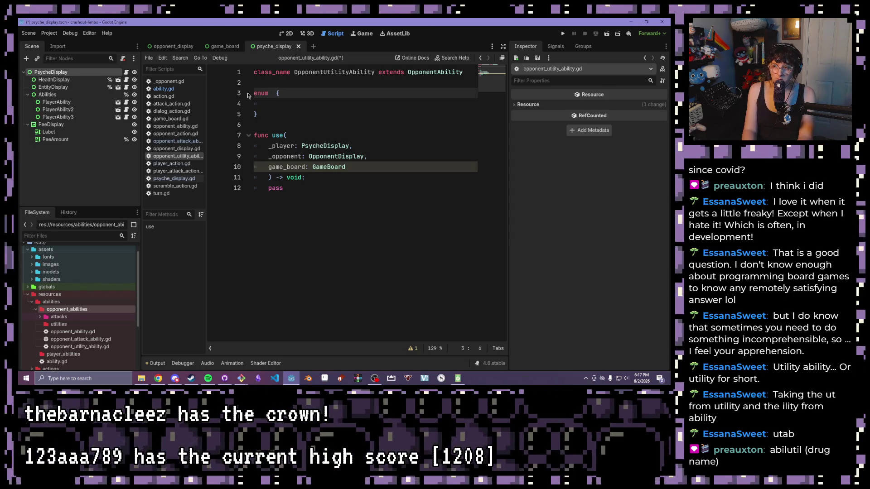
type("ACTIONS")
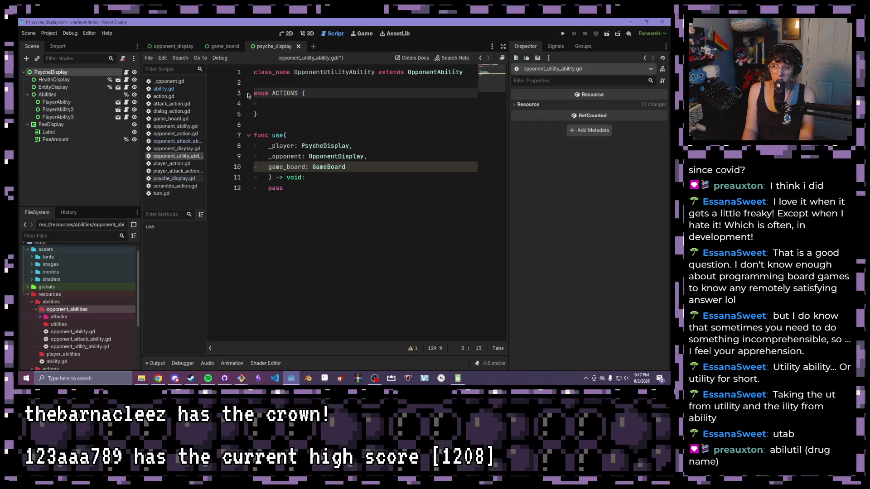
key("BackSpace")
key("BackSpace")
key("BackSpace")
type("ctions")
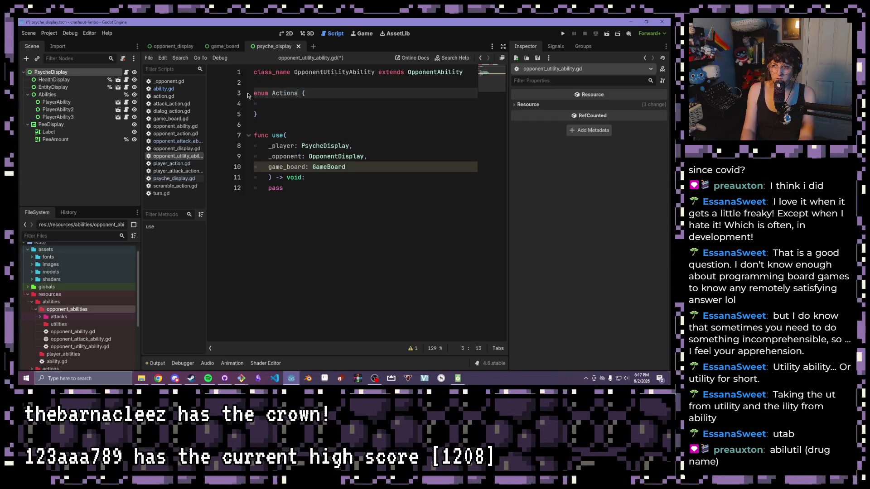
key("Down")
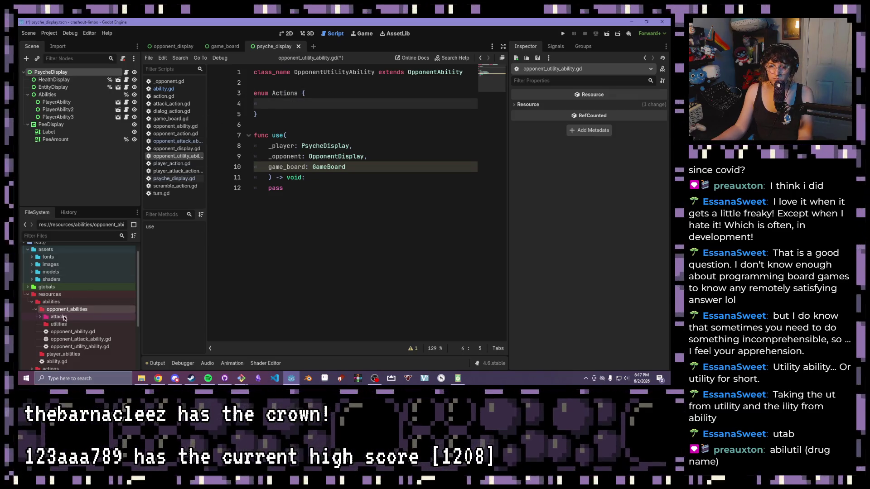
scroll(50, 328, "down", 2)
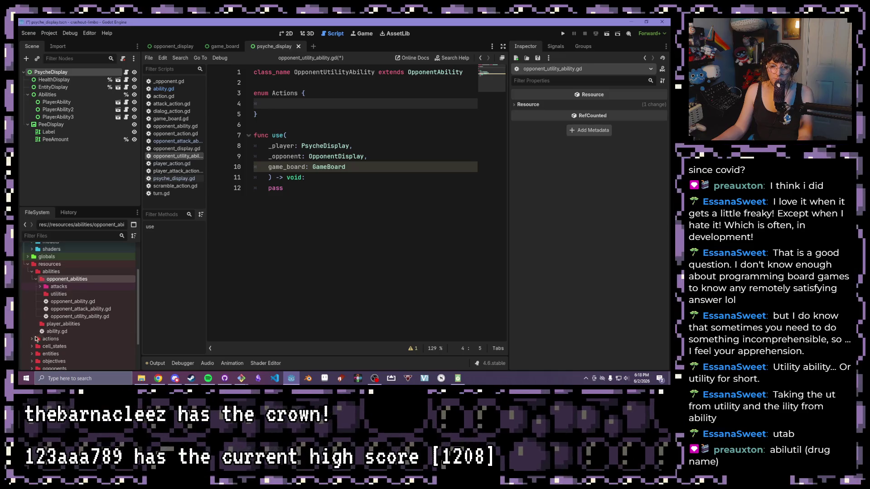
left_click(33, 338)
scroll(79, 340, "down", 5)
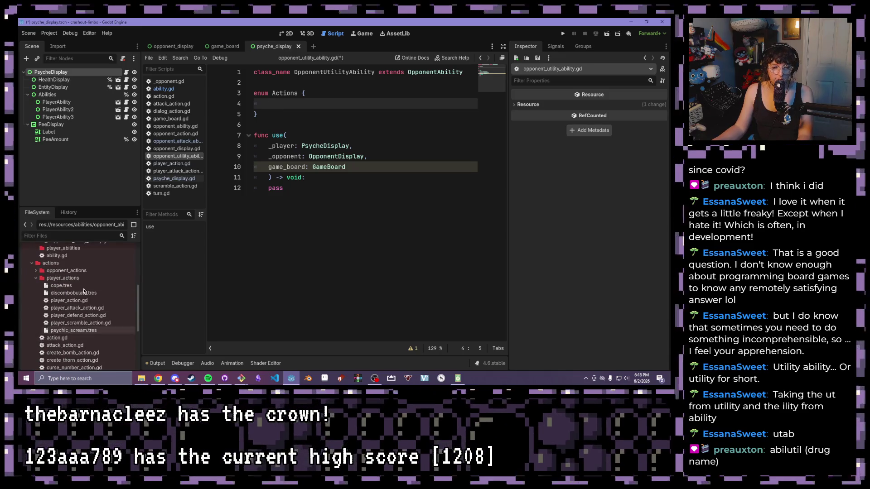
scroll(84, 291, "down", 2)
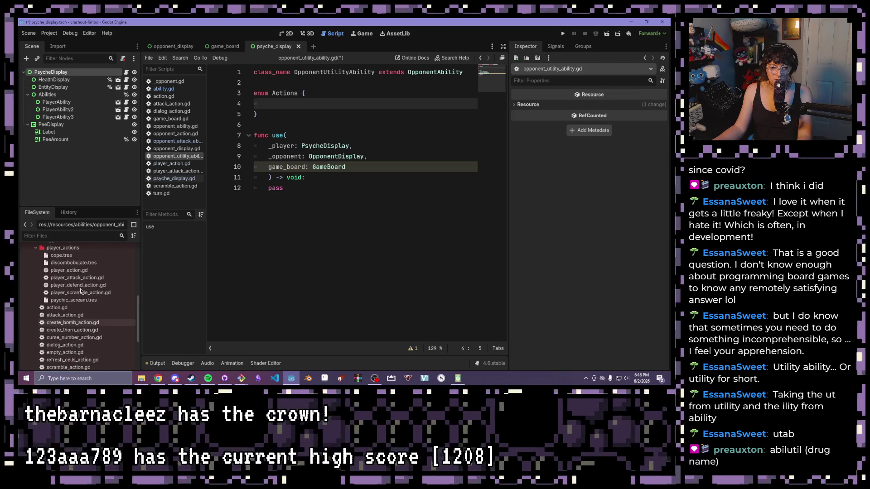
scroll(81, 292, "up", 3)
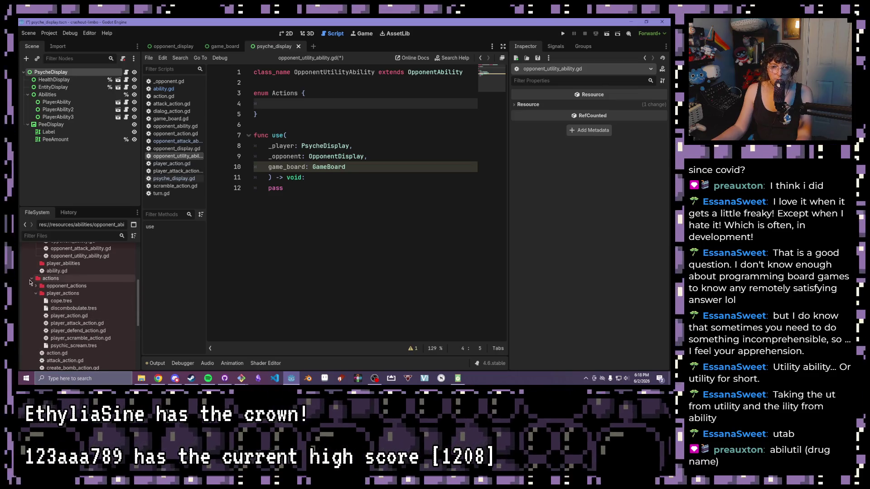
left_click(32, 278)
left_click(308, 104)
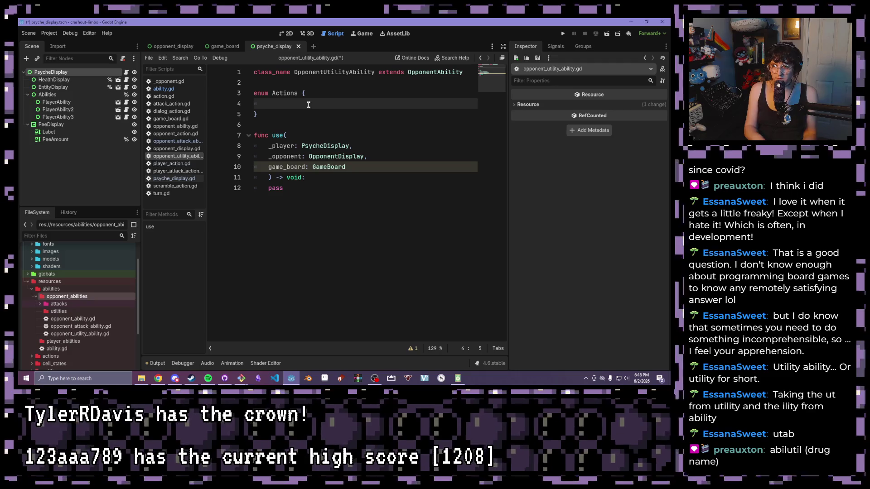
scroll(54, 343, "up", 2)
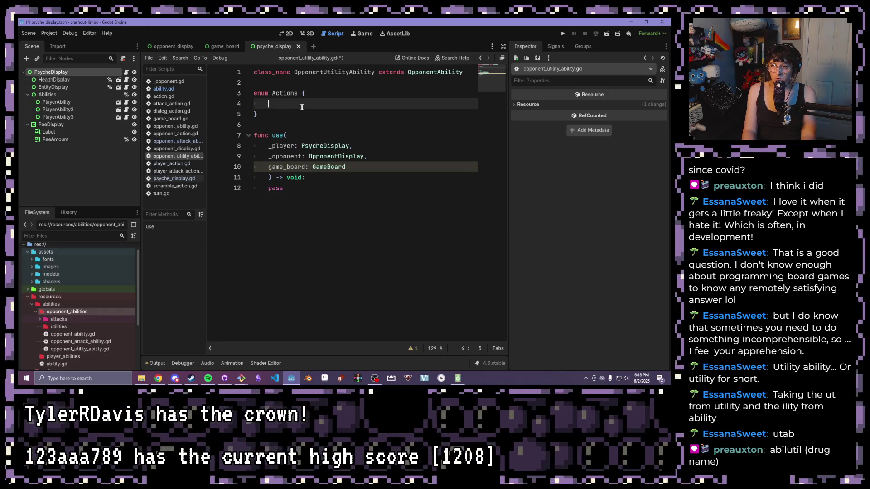
Add REPOPULATE and SHUFFLE entries to the Actions enum and open a blank line below it.
type("REPOPULATE,")
key("Return")
type("SHUFFLE,")
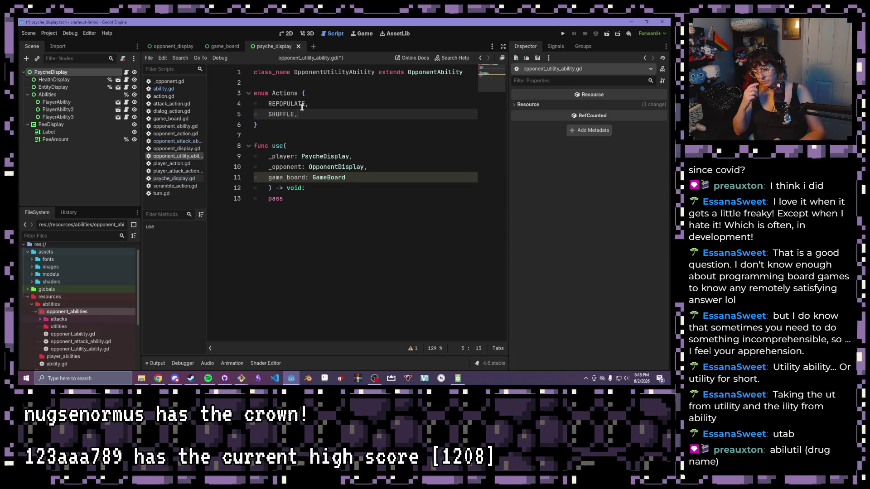
left_click(320, 131)
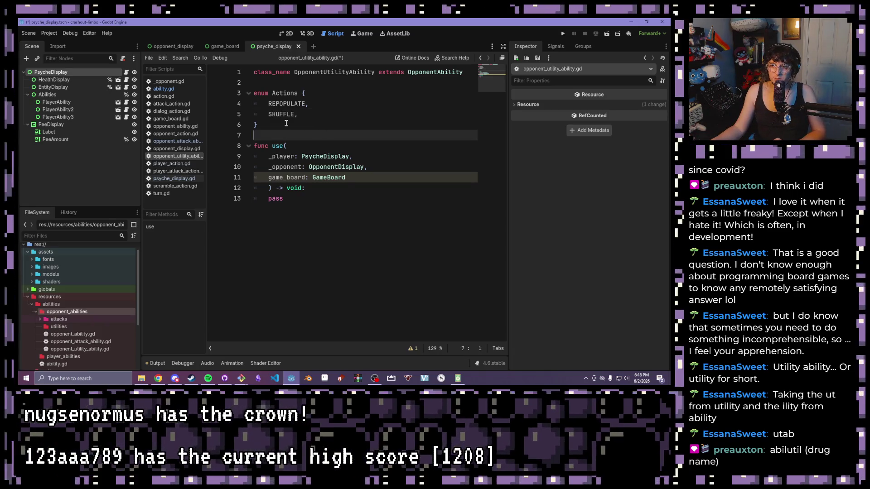
left_click(287, 123)
key("Return")
key("Return")
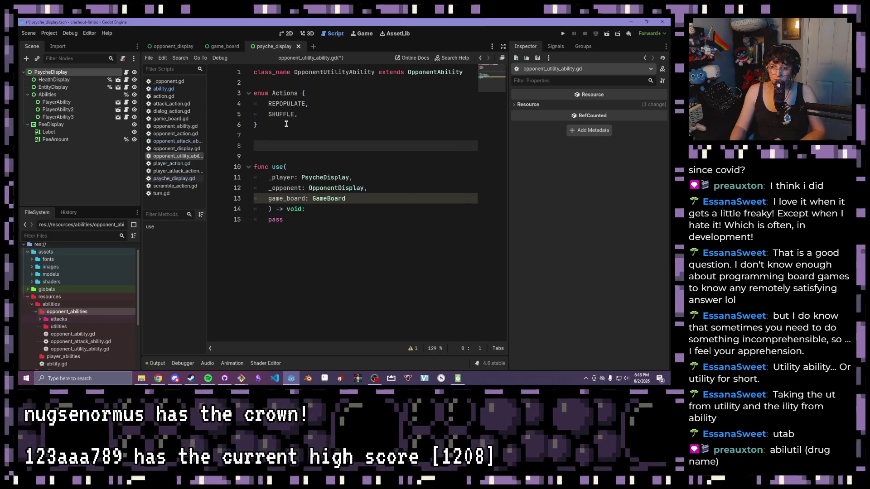
type("@Ex")
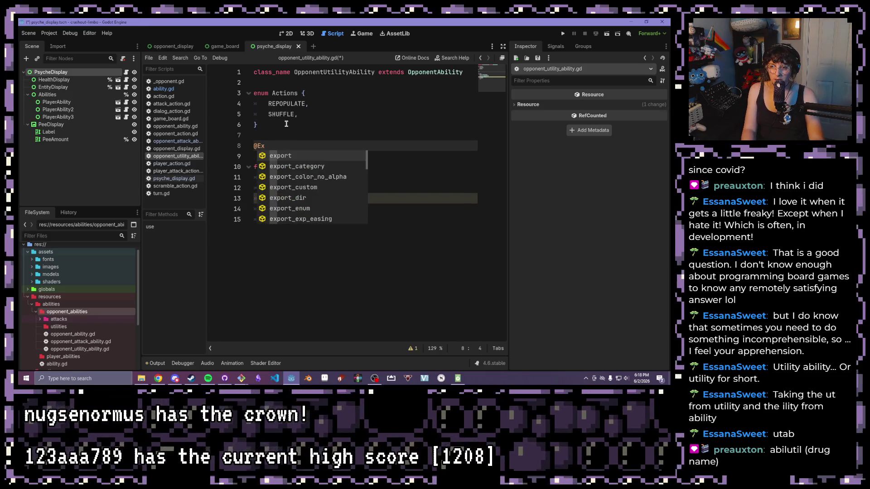
key("BackSpace")
key("BackSpace")
type("export")
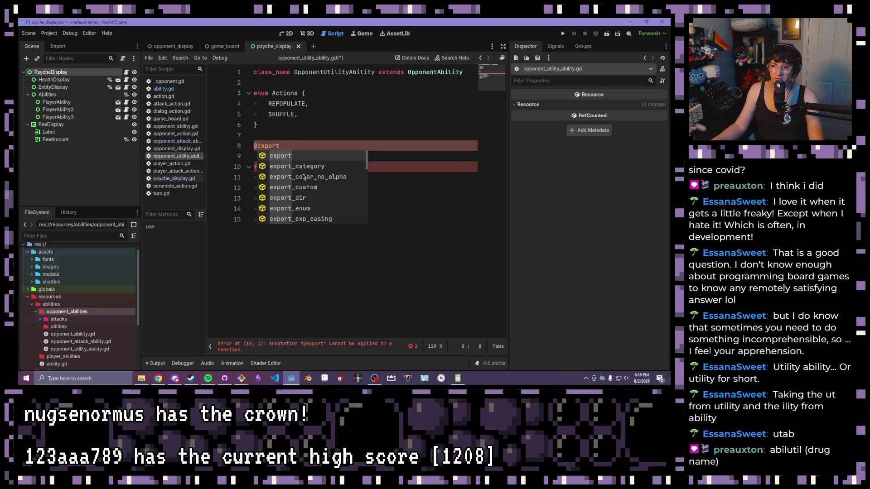
left_click(306, 208)
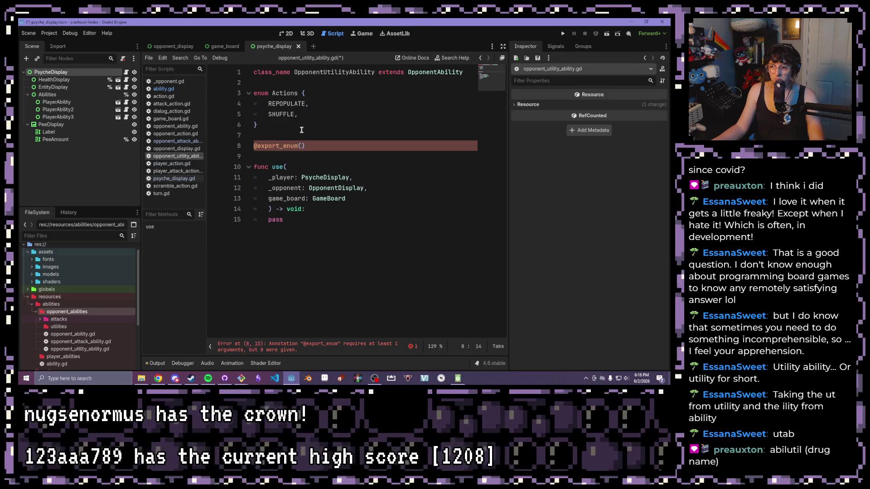
left_click(338, 150)
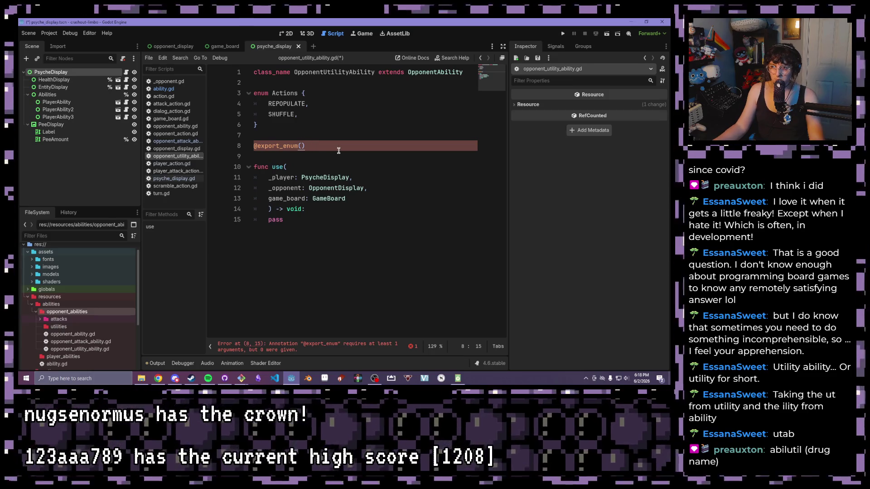
type("Actions")
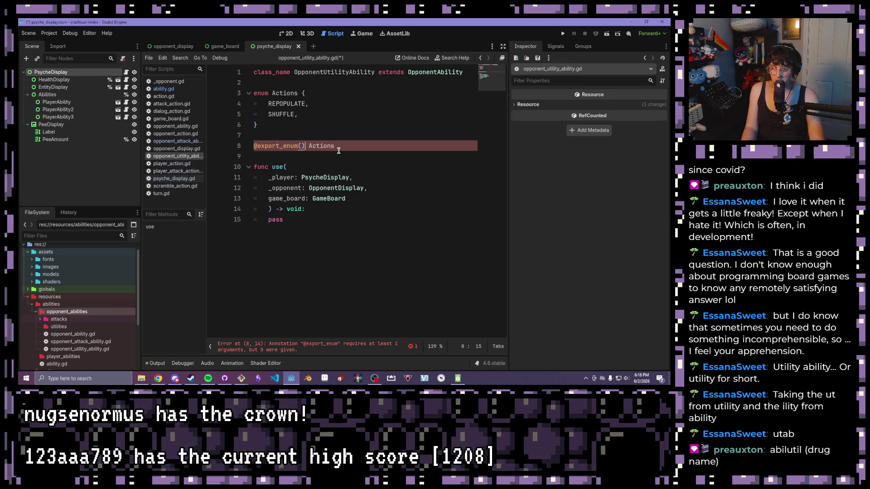
type(" var")
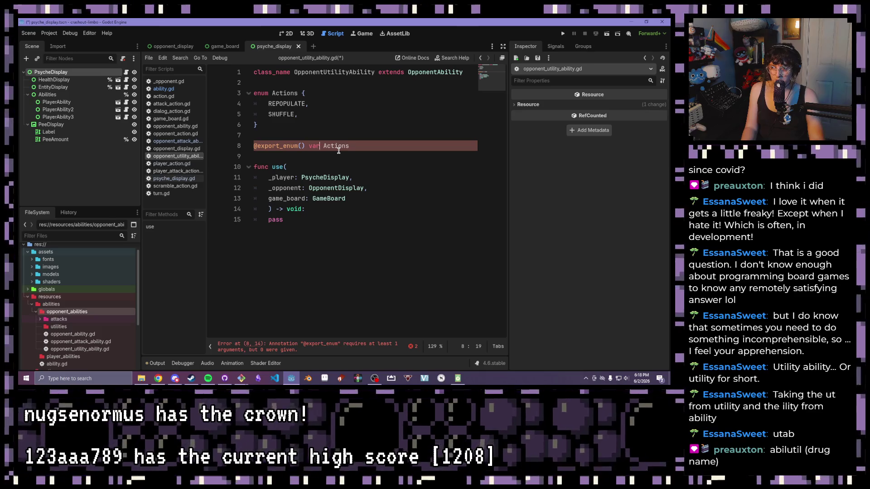
key("BackSpace")
key("BackSpace")
key("BackSpace")
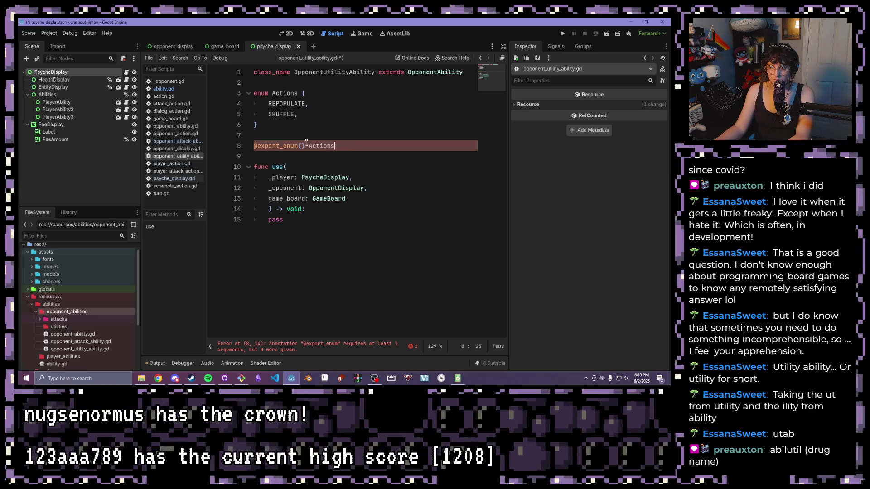
left_click(308, 146)
key("ctrl+Delete")
key("BackSpace")
left_click(301, 145)
type("Action")
left_click(356, 137)
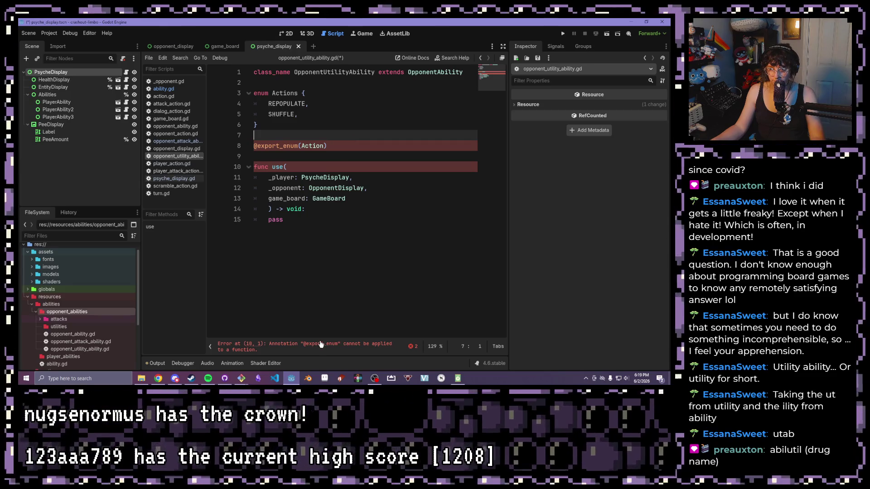
left_click(312, 220)
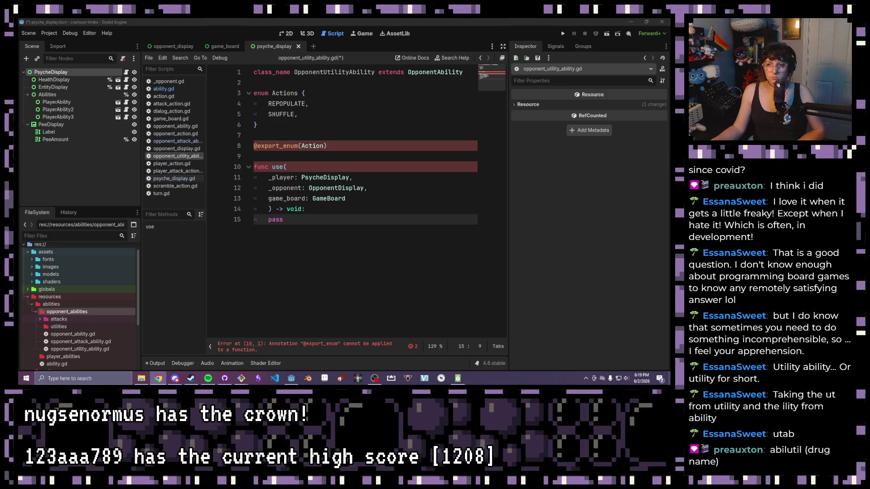
left_click_drag(327, 146, 279, 147)
mouse_move(279, 147)
key("BackSpace")
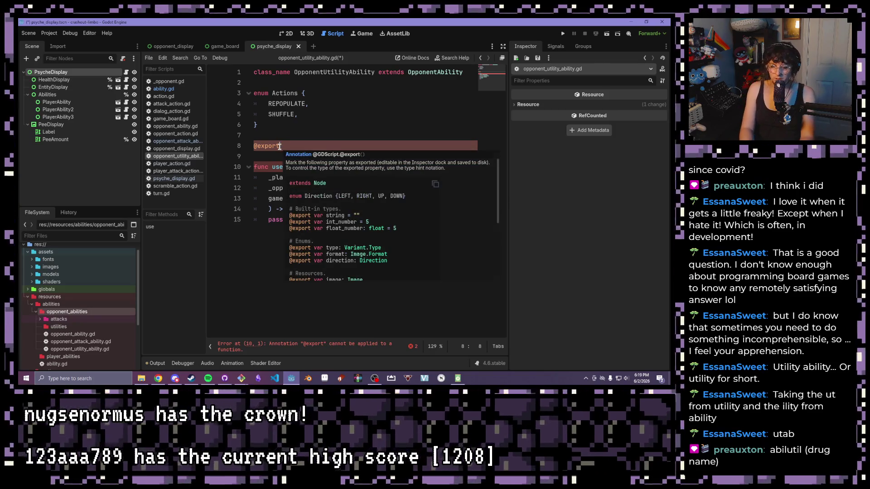
type("var a")
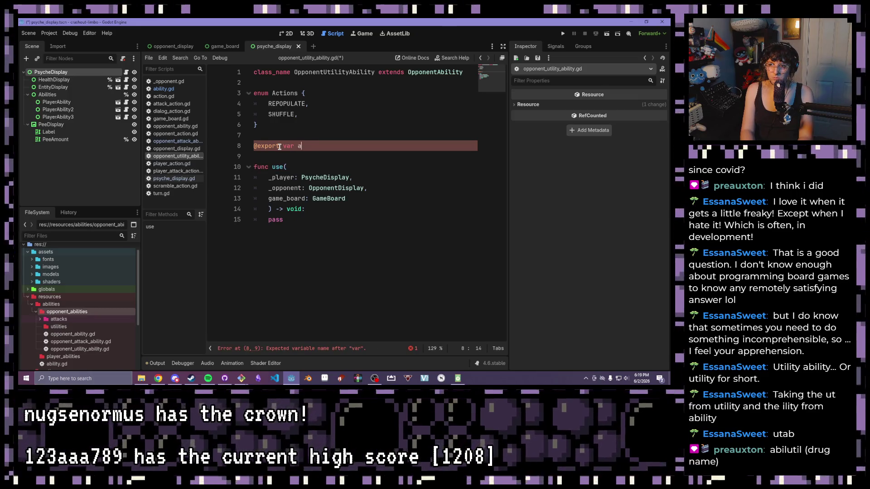
type("ctions: Action")
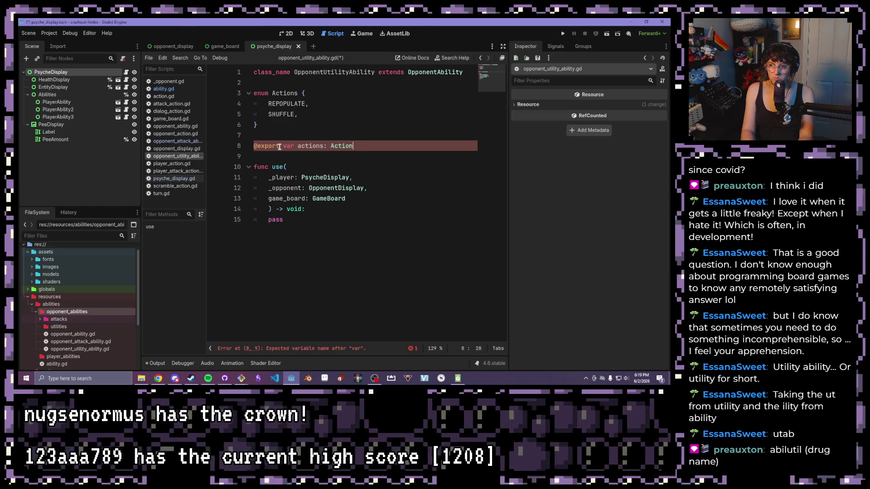
type("s")
key("ctrl+s")
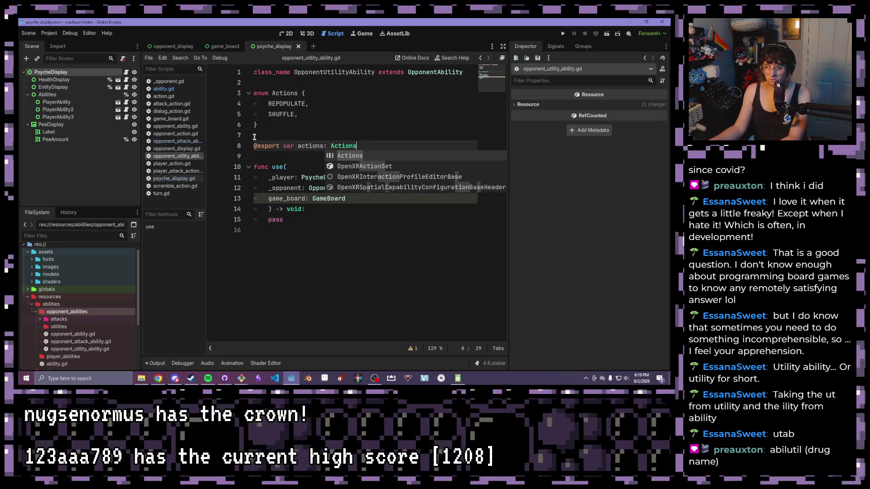
left_click(255, 137)
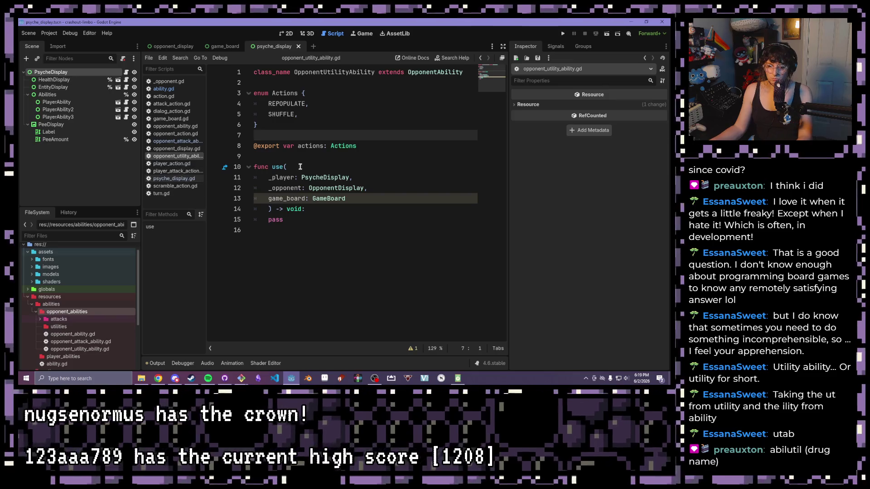
left_click(323, 222)
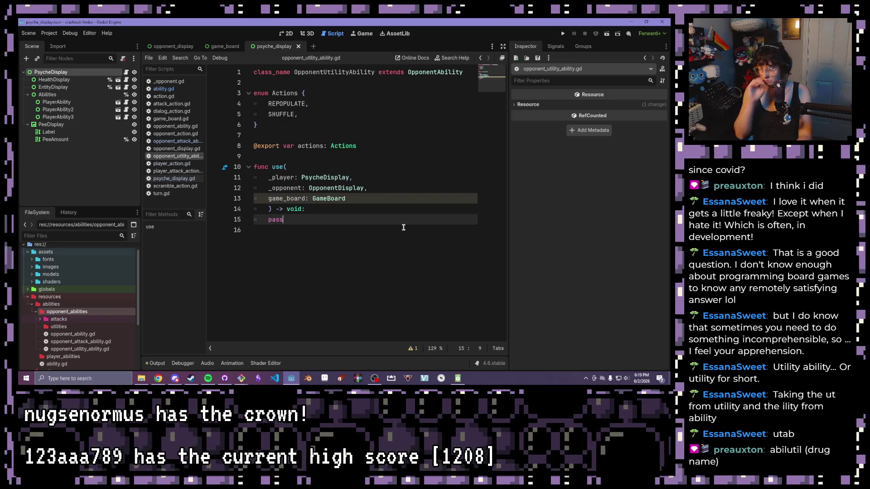
key("BackSpace")
key("BackSpace")
key("BackSpace")
type("ass;")
key("BackSpace")
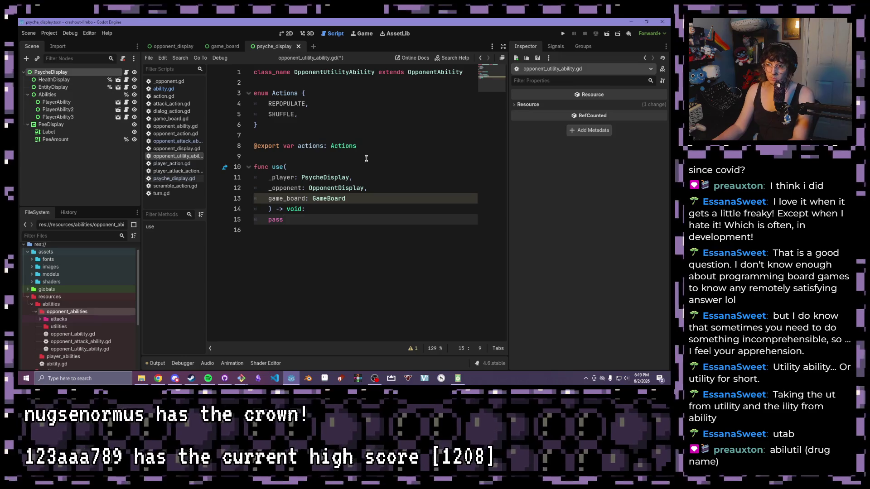
left_click(366, 147)
key("Return")
left_click(252, 146)
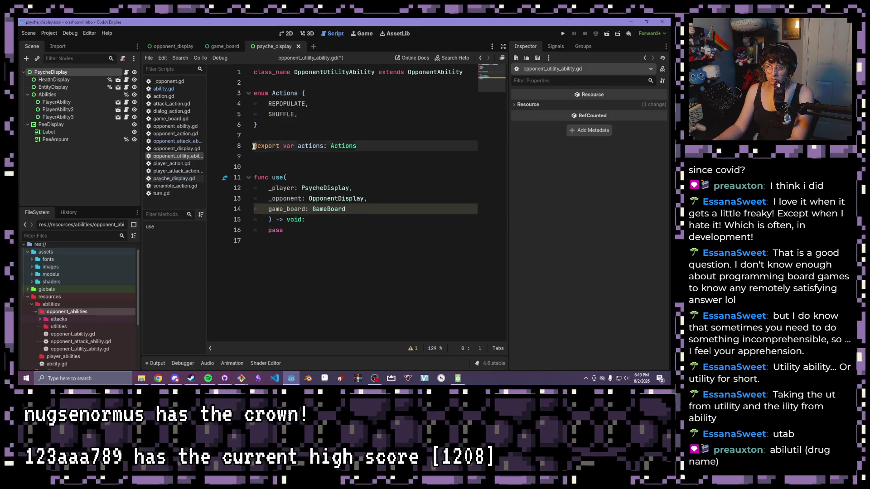
key("BackSpace")
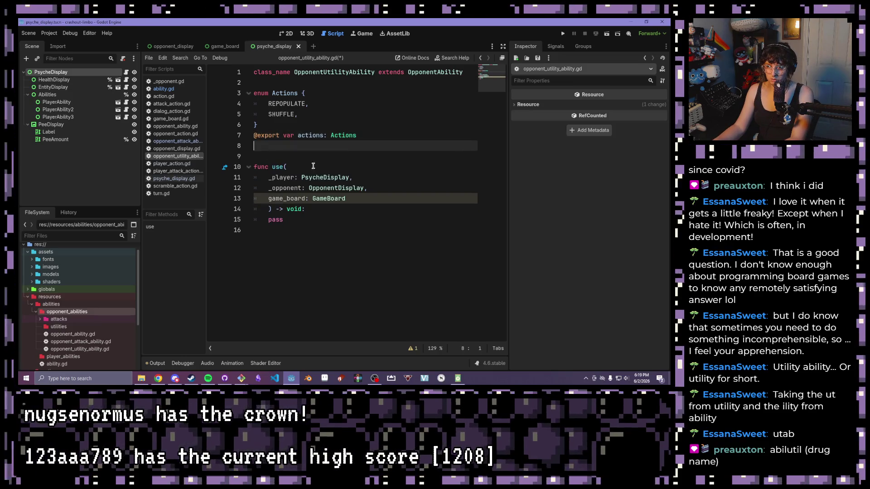
key("ctrl+z")
left_click(361, 164)
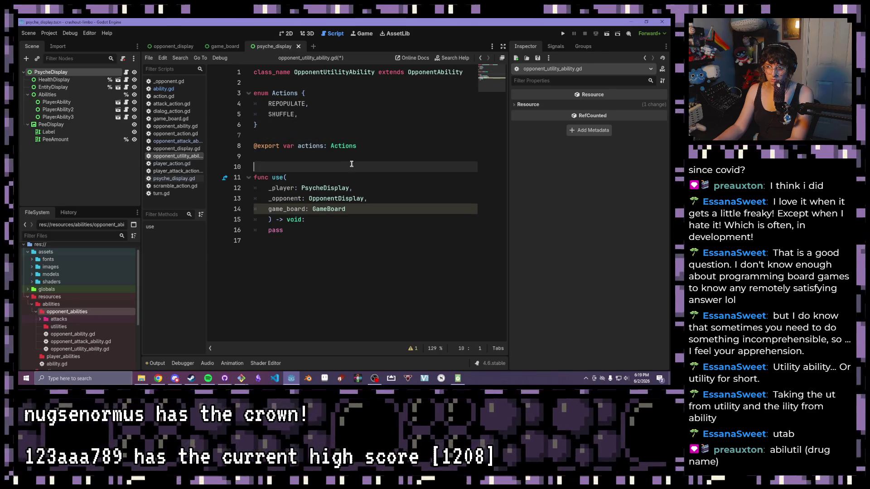
key("BackSpace")
key("ctrl+z")
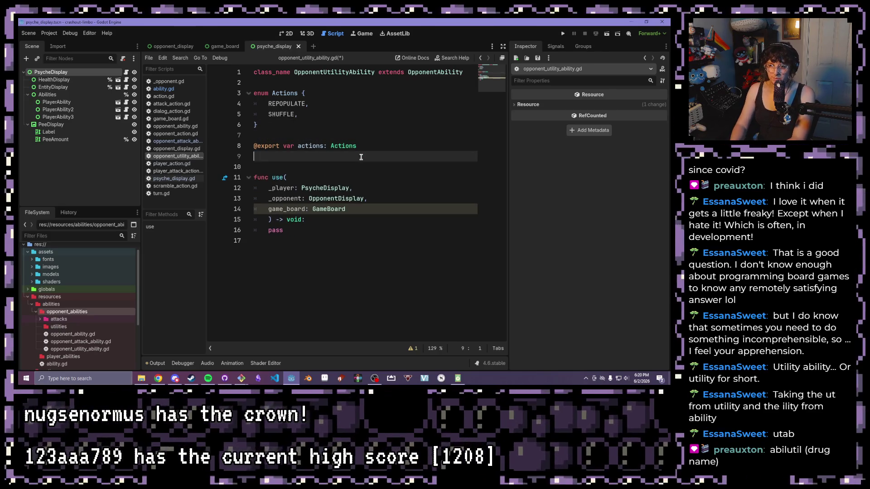
Add an exported magnitude variable typed as int and save the script.
type("@export ")
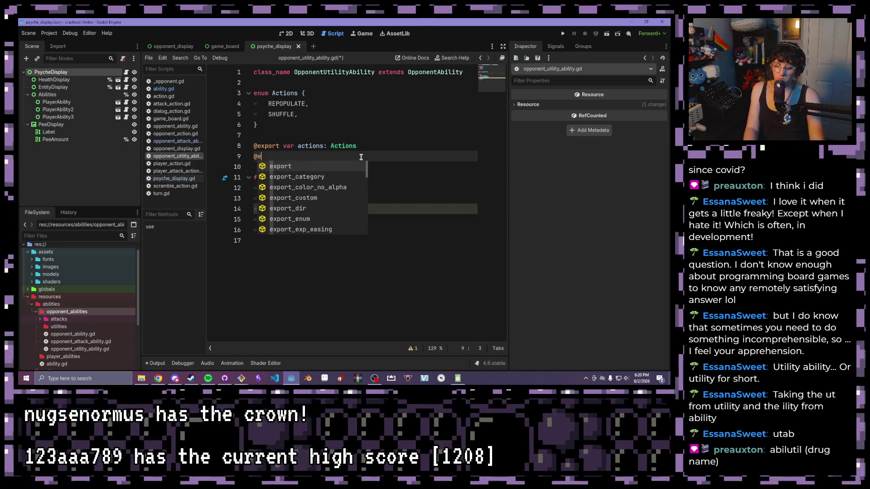
type("magnitude")
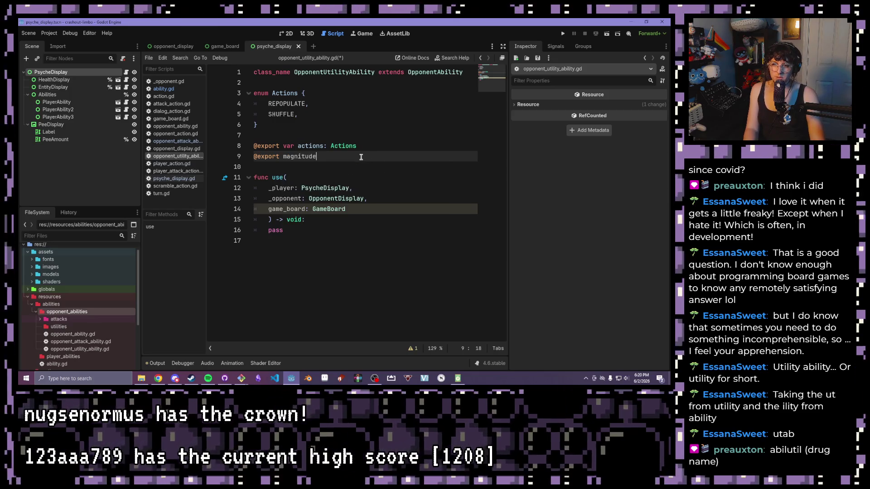
type("var")
key("Down")
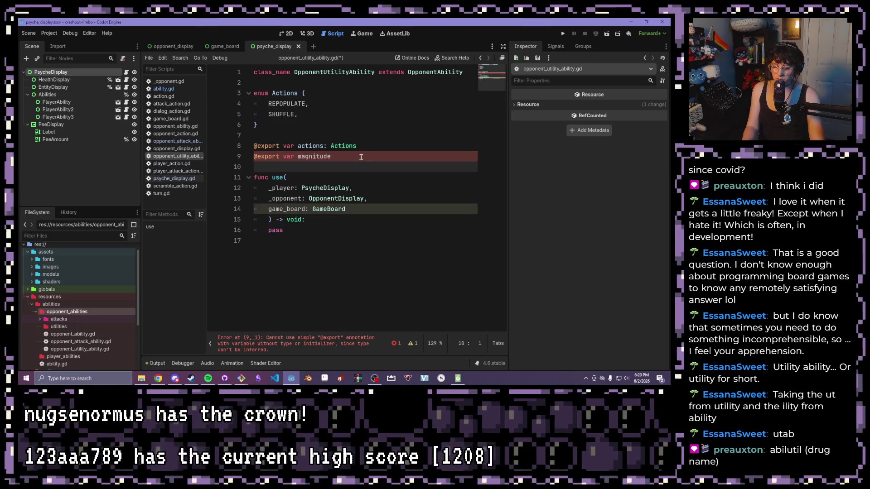
left_click(361, 157)
type("int")
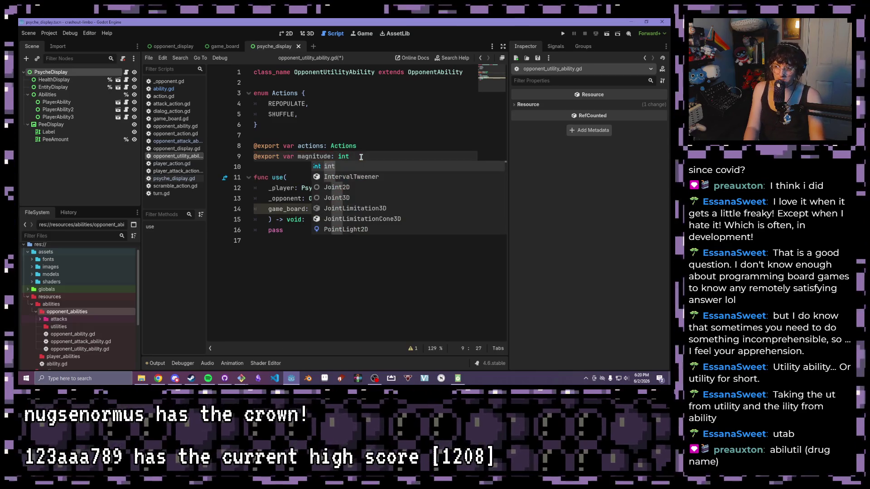
key("ctrl+s")
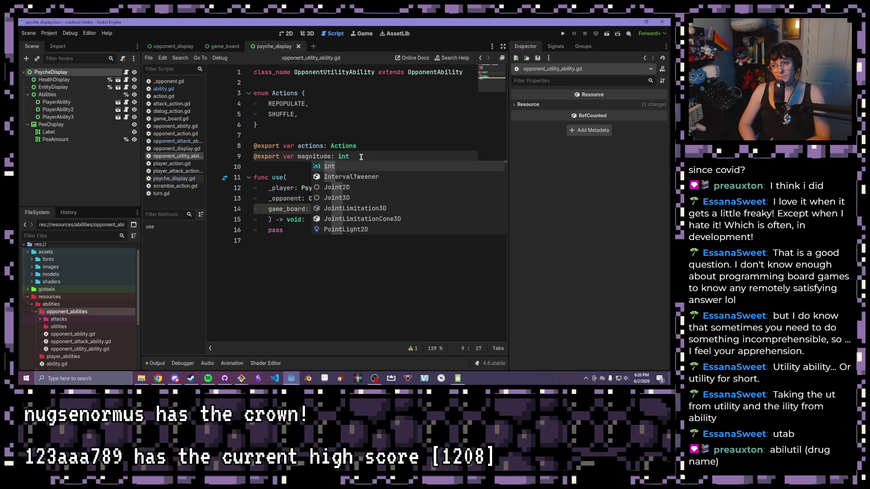
left_click_drag(353, 157, 253, 157)
left_click(316, 156)
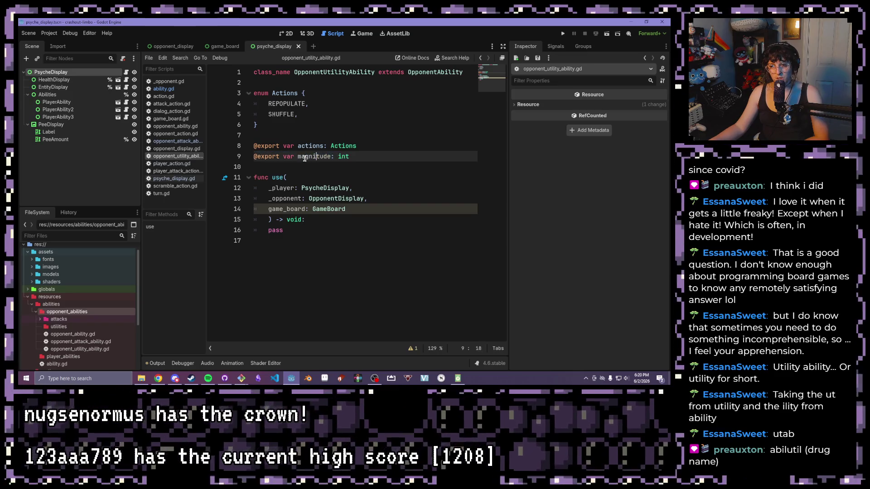
left_click_drag(351, 157, 254, 157)
left_click(284, 156)
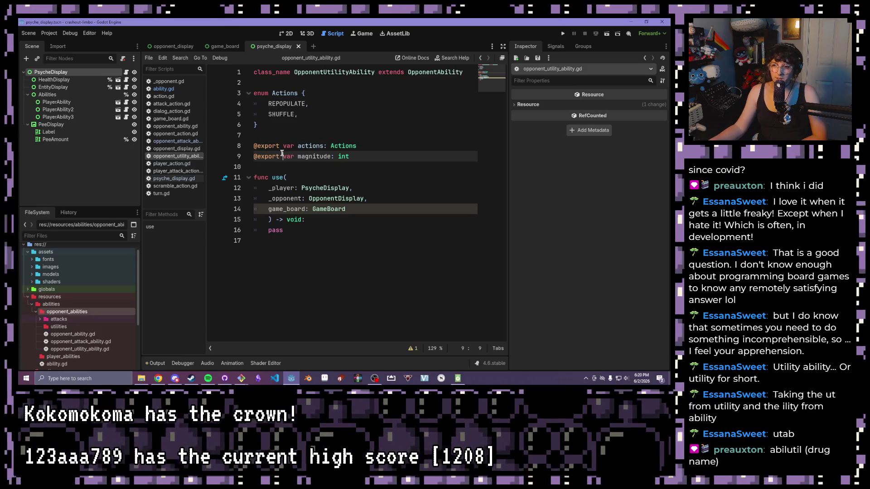
left_click(280, 157)
type("_range(")
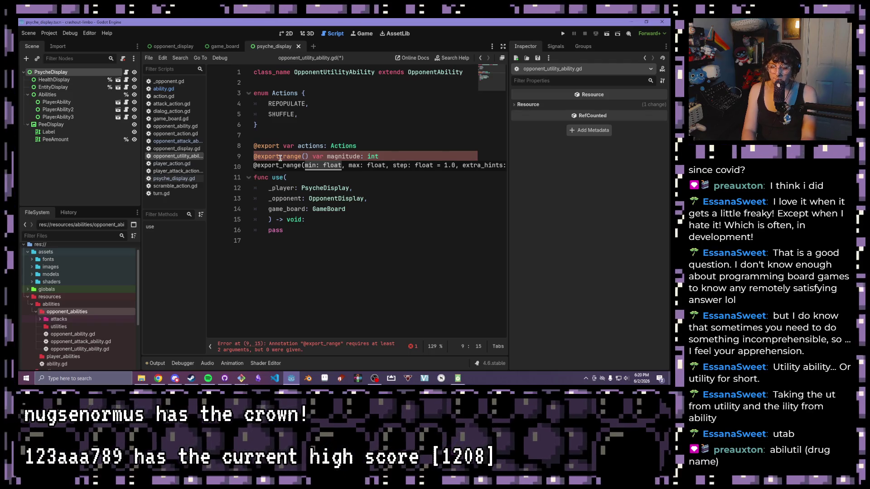
type("1.0,")
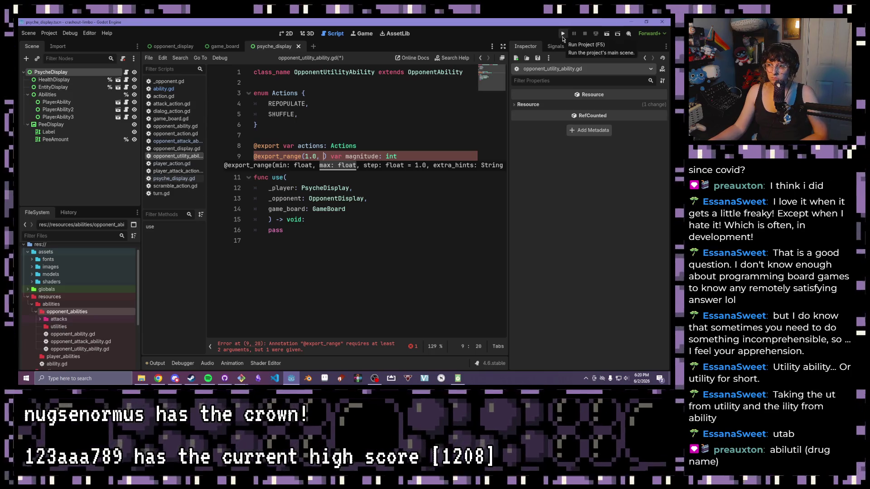
type("5.0")
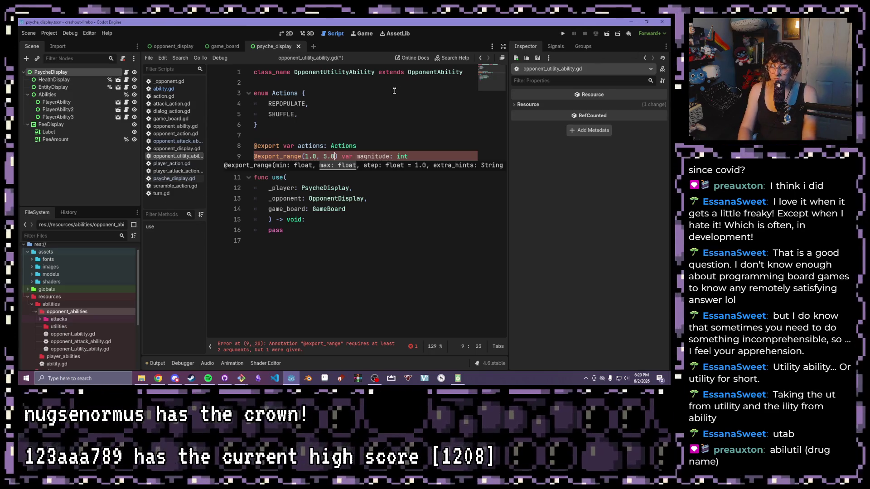
key("ctrl+s")
key("F5")
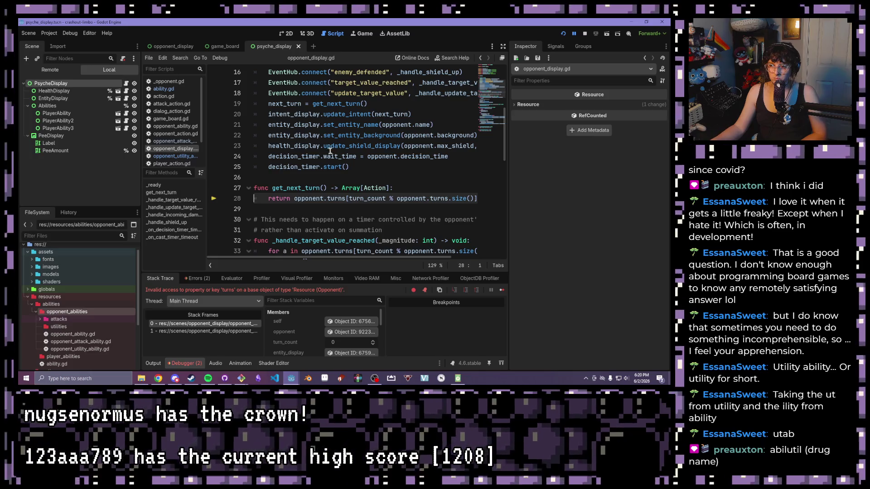
Open game_board.tscn from scenes > game_board in the FileSystem dock.
scroll(317, 160, "up", 5)
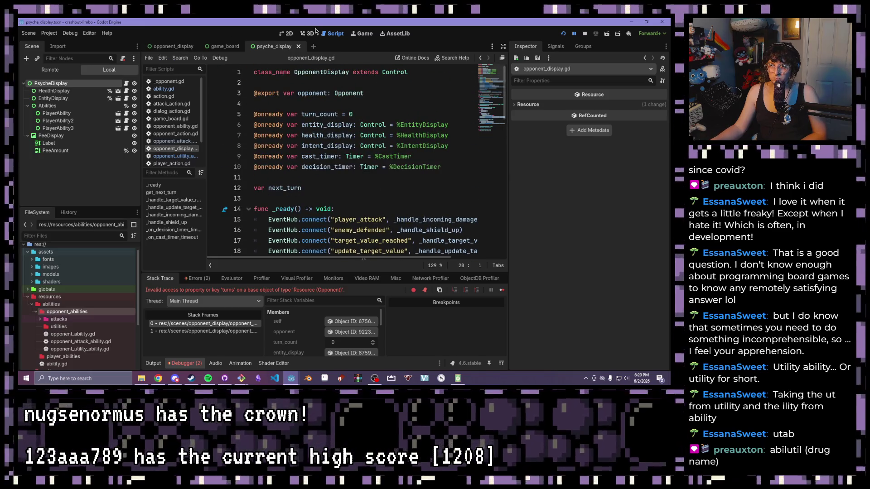
left_click(301, 34)
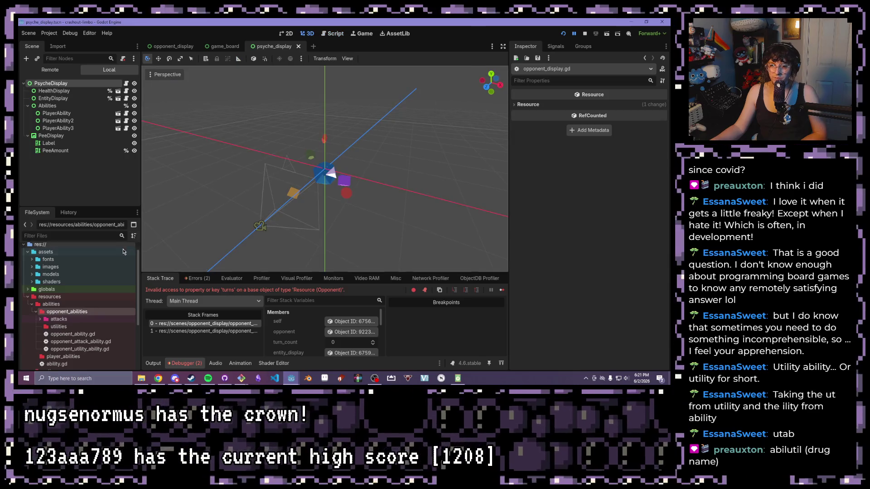
left_click(28, 297)
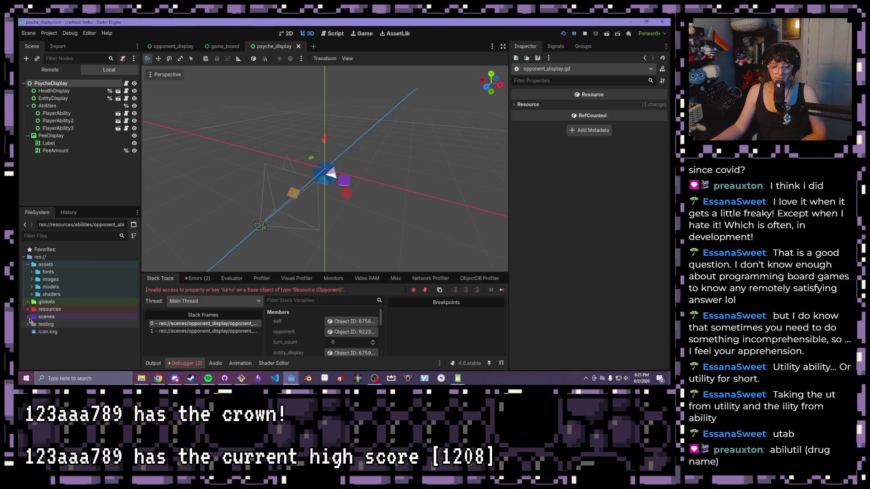
left_click(29, 317)
scroll(59, 308, "down", 4)
left_click(32, 301)
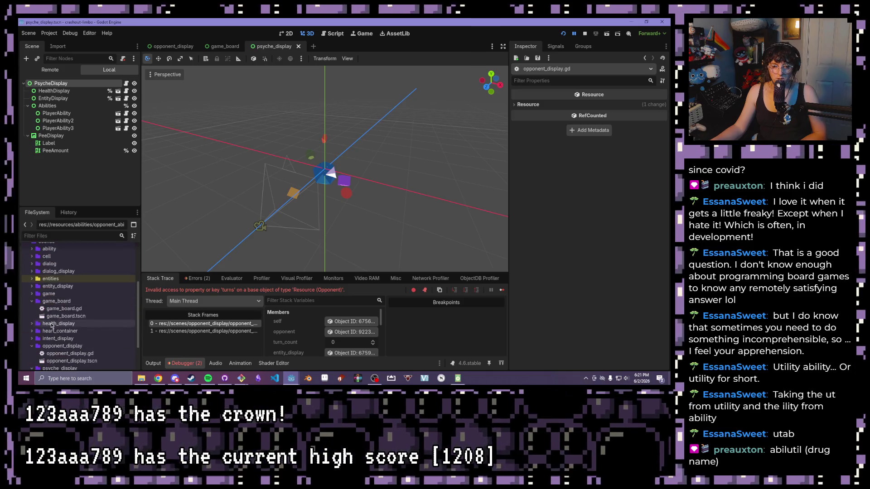
double_click(60, 315)
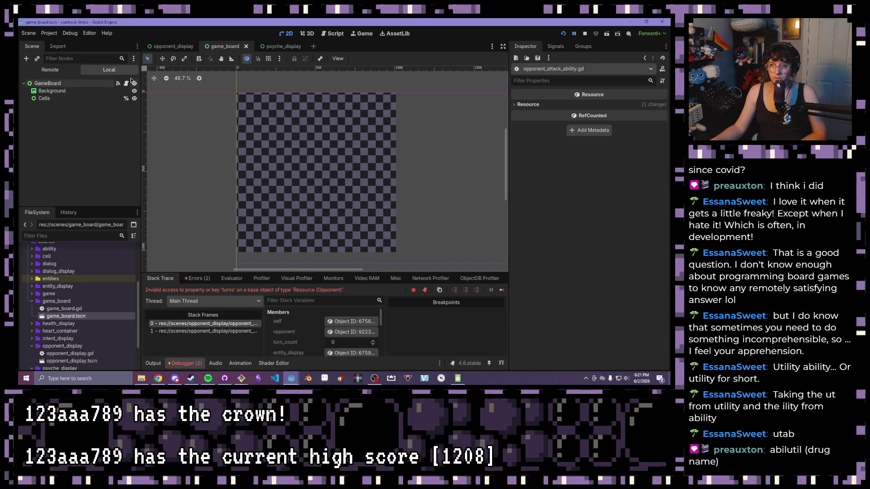
View the game board script's populate_cells function, then switch back to opponent_utility_ability.gd.
left_click(127, 83)
scroll(376, 215, "down", 3)
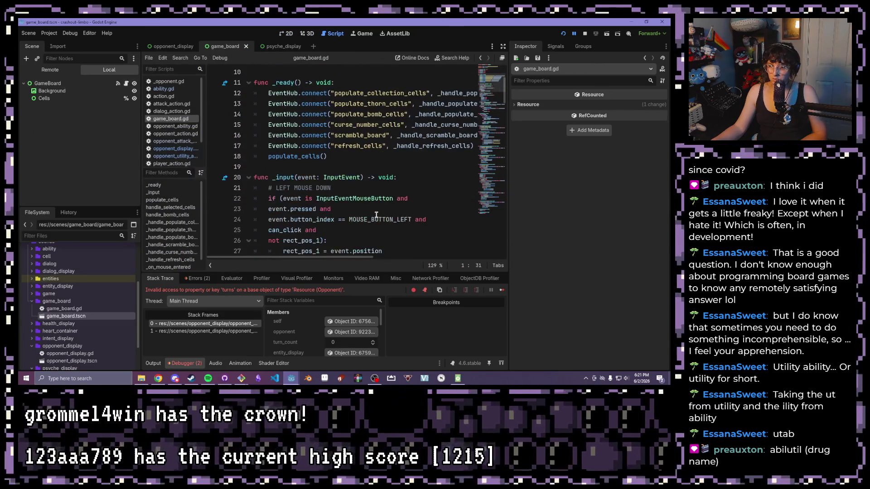
scroll(376, 214, "down", 7)
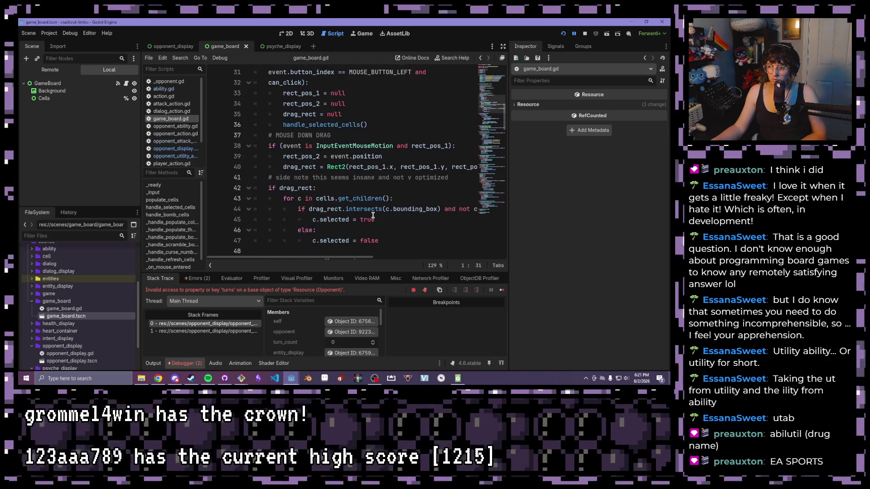
left_click(162, 201)
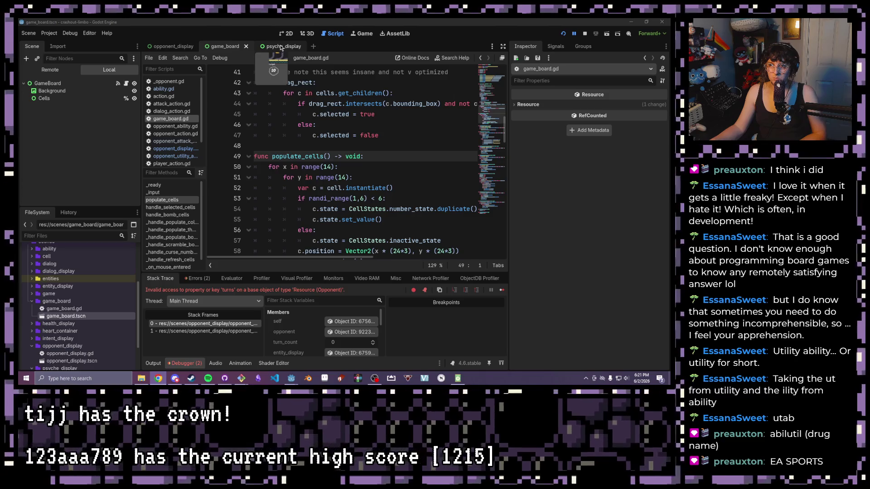
left_click(173, 156)
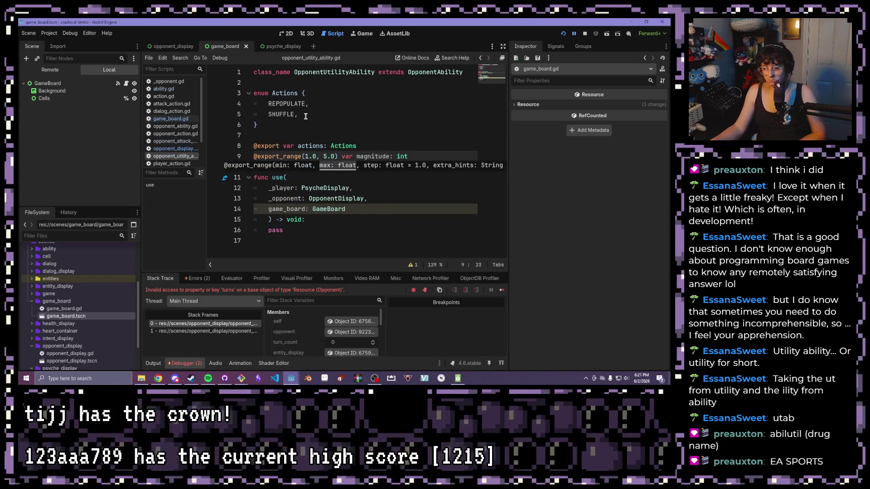
Dismiss the export_range hint and select the 5.0 maximum of the magnitude range.
left_click(307, 114)
left_click(294, 168)
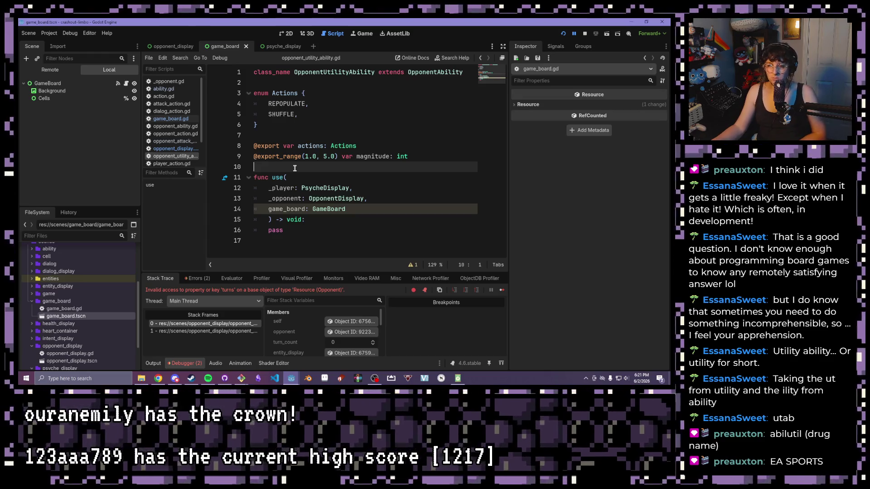
left_click_drag(335, 156, 323, 156)
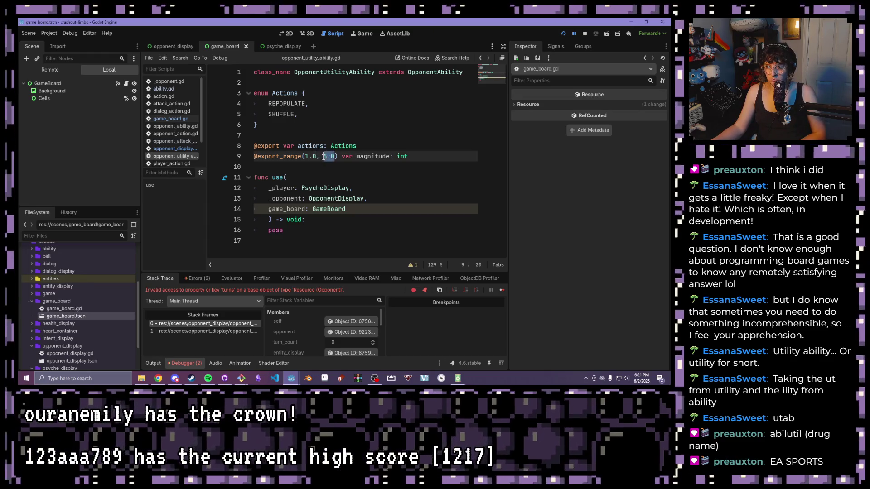
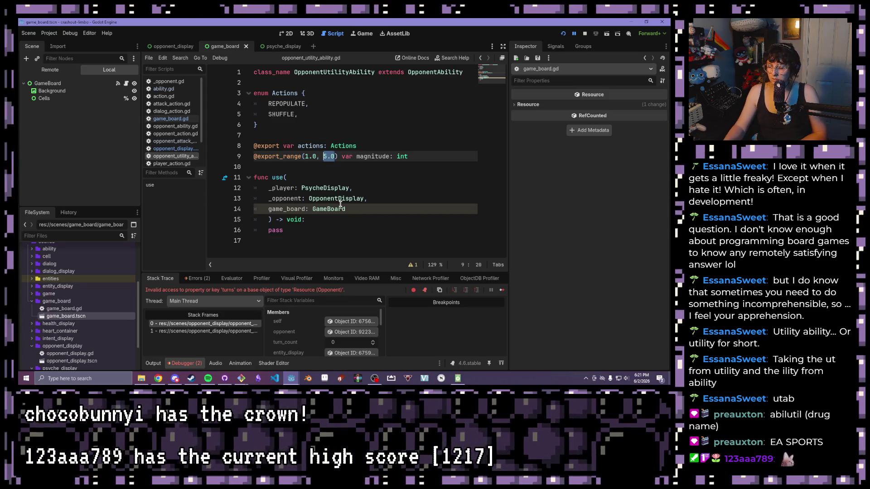
Raise the magnitude export_range maximum to 116.0 and save the script.
type("116.0")
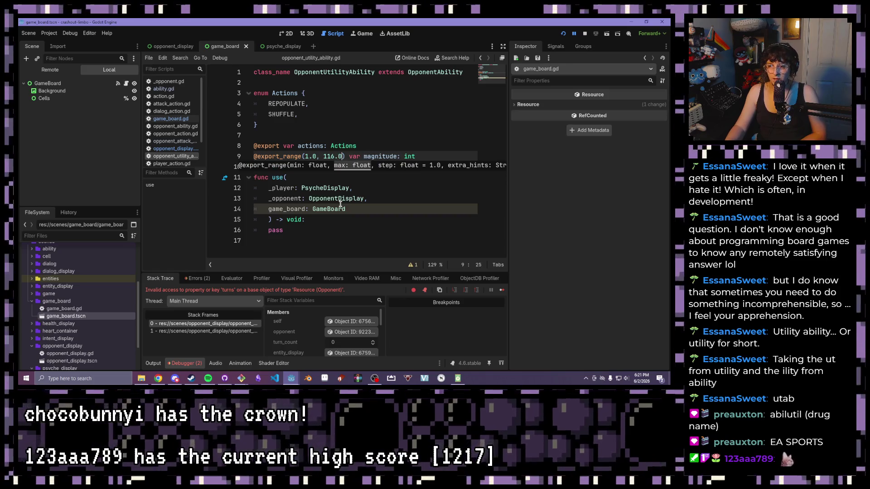
left_click(427, 155)
left_click(342, 157)
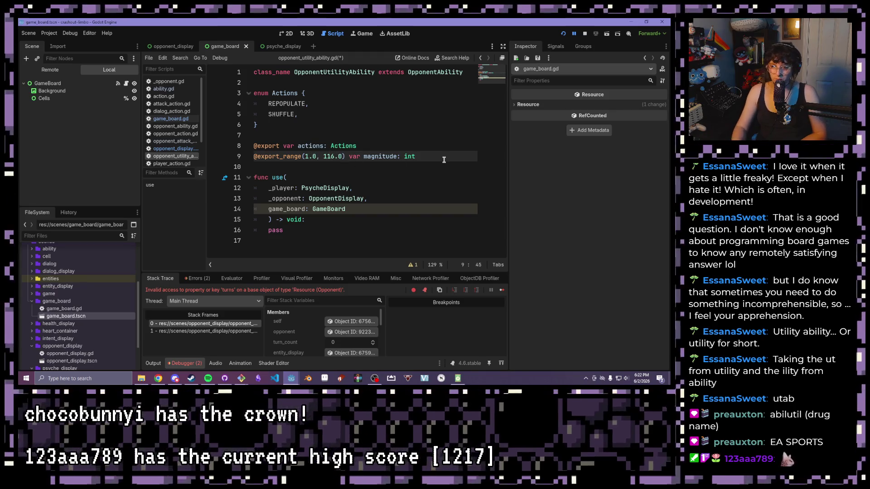
key("ctrl+s")
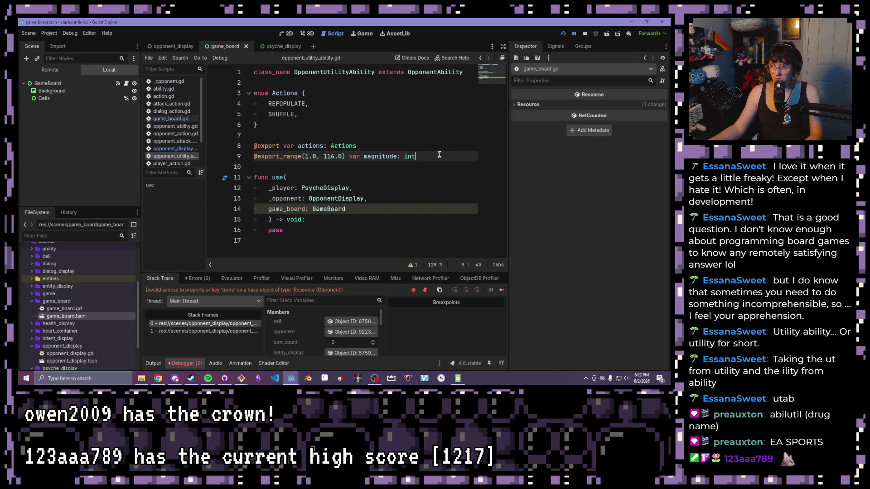
Rename the actions parameter to action and replace pass in use() with 'match action:'.
left_click(315, 230)
key("BackSpace")
key("BackSpace")
key("BackSpace")
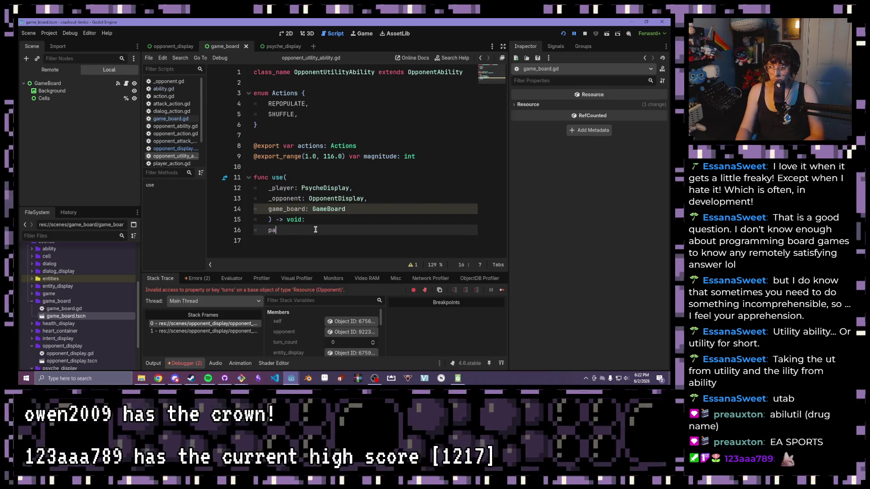
type("match")
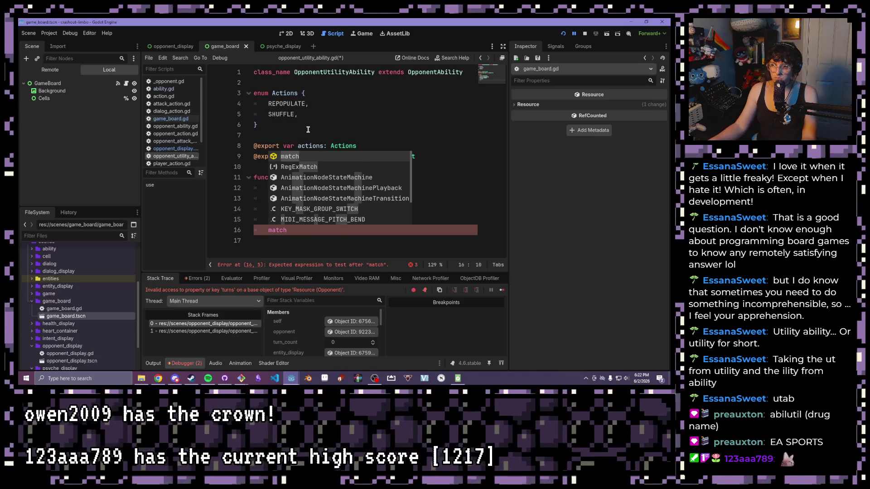
left_click(323, 146)
key("BackSpace")
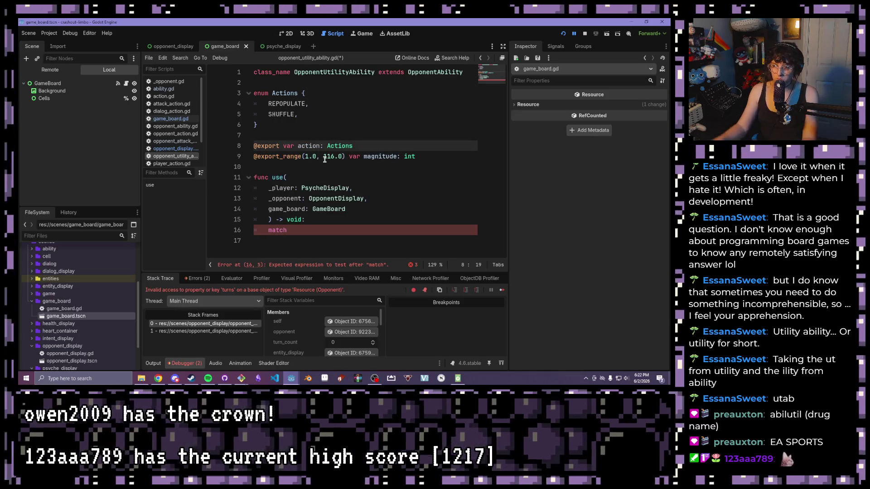
left_click(338, 230)
type("action")
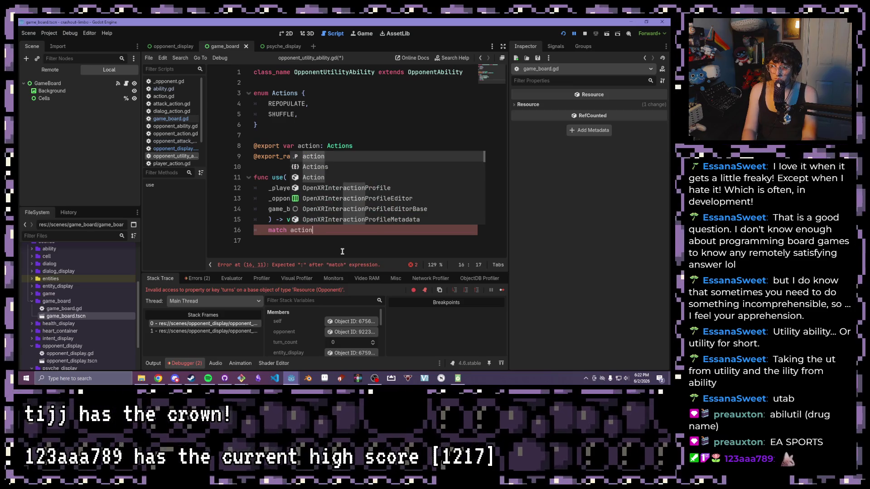
type(":")
key("Return")
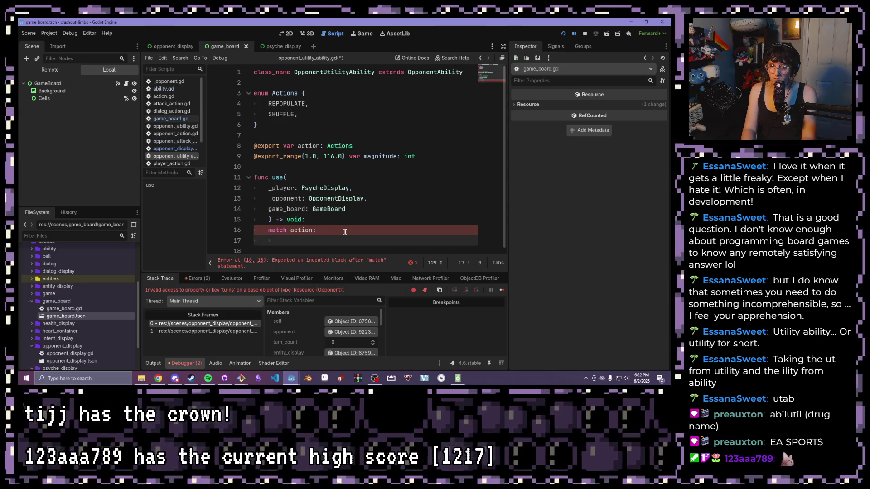
Add a REPOPULATE case that calls game_board._handle_scramble_board().
type("REPOPULAT")
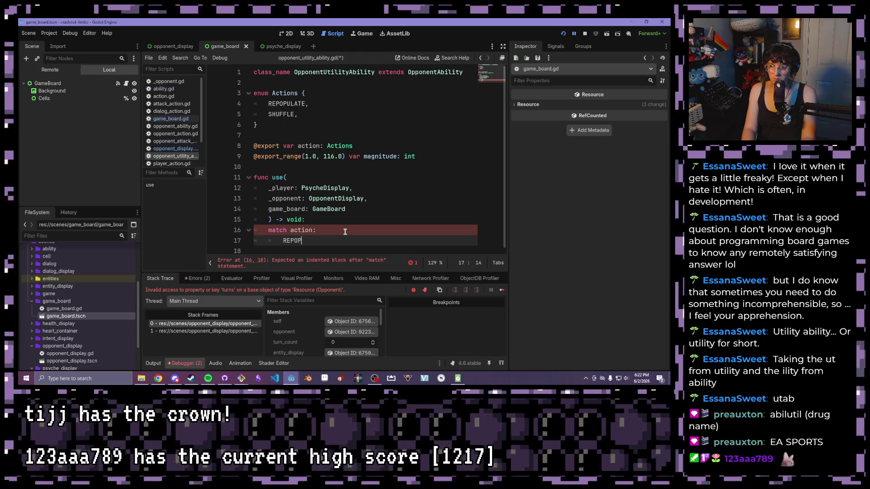
type(":")
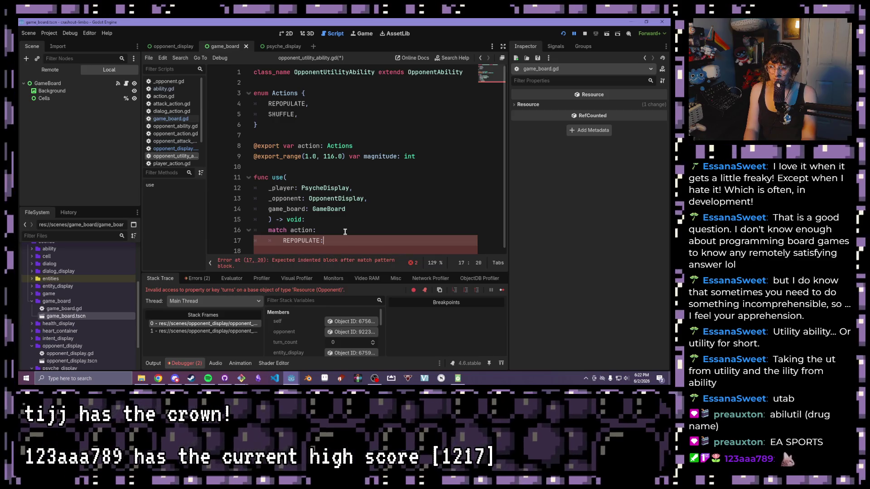
key("Return")
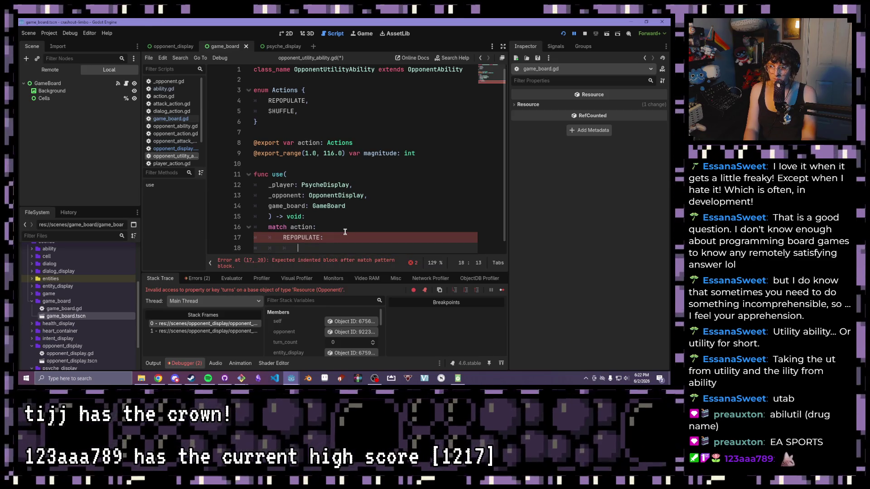
type("game_board.")
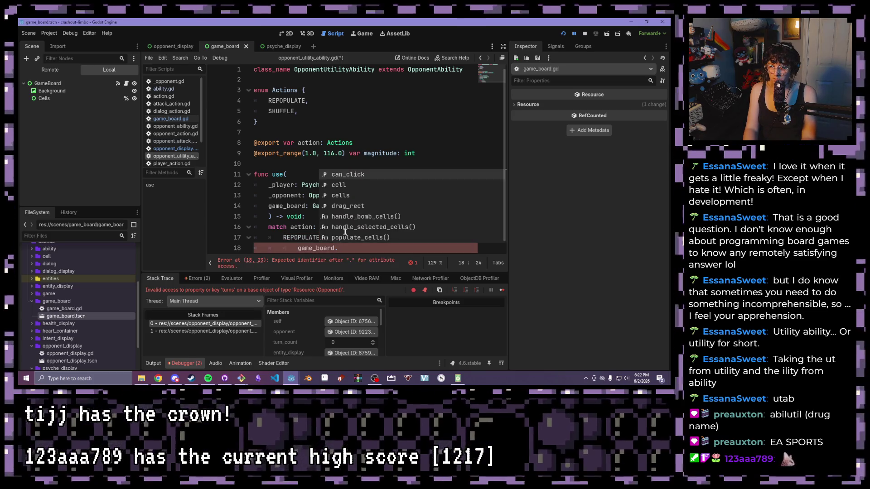
key("Down")
key("Down")
key("Down")
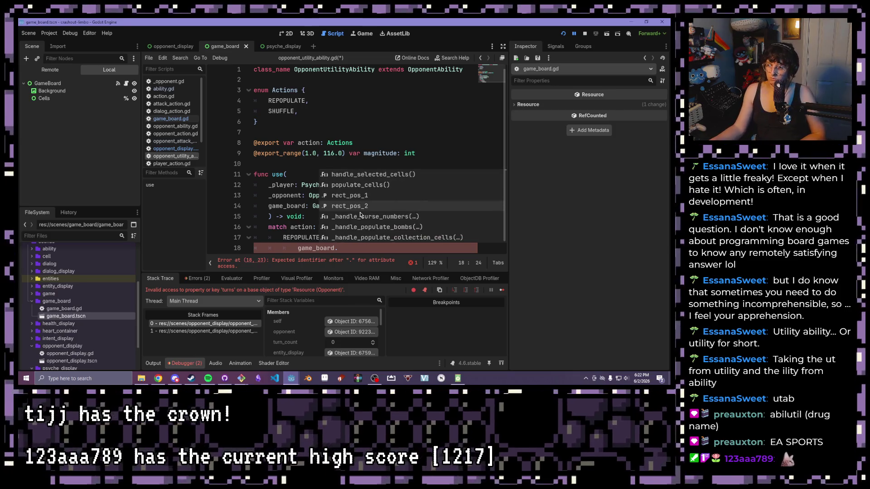
key("Down")
key("Down")
key("Down")
key("Down")
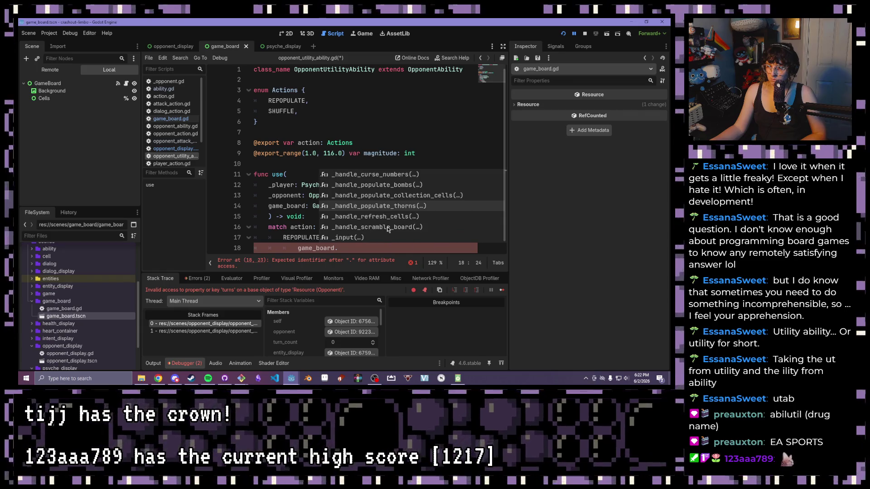
double_click(386, 226)
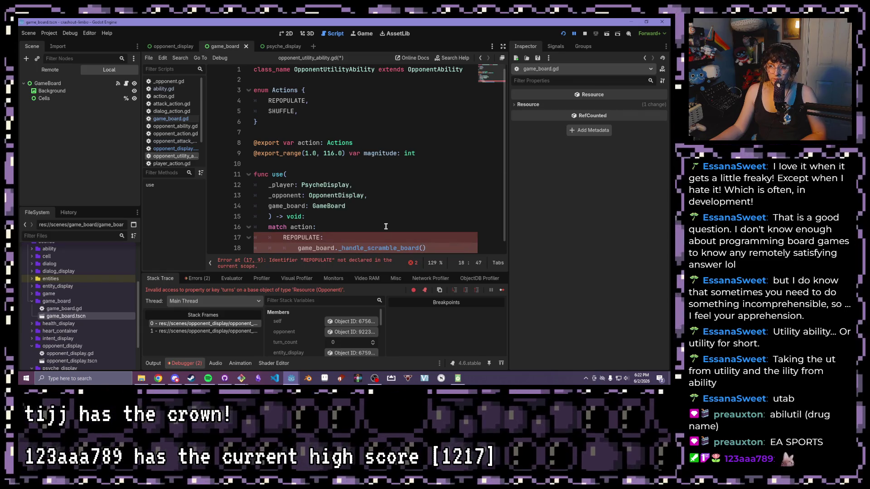
Rename REPOPULATE to SCRAMBLE in the Actions enum and in the match case.
left_click_drag(307, 100, 268, 100)
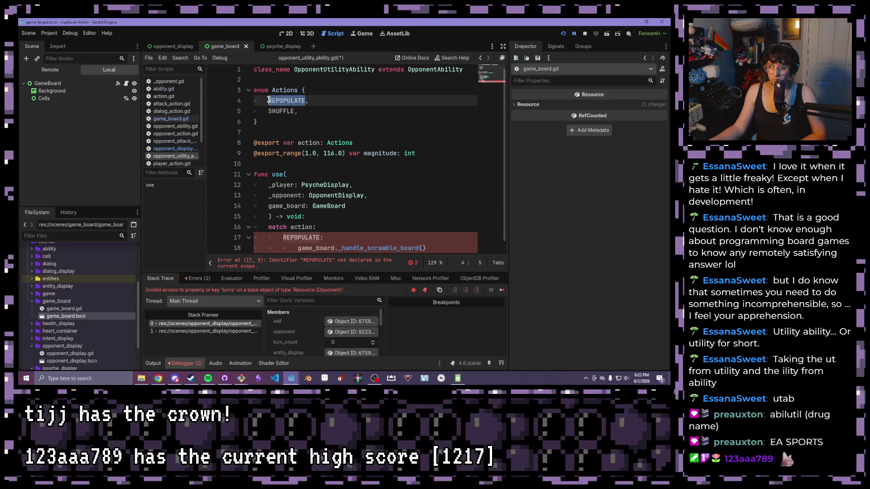
type("SCRAMBLE,")
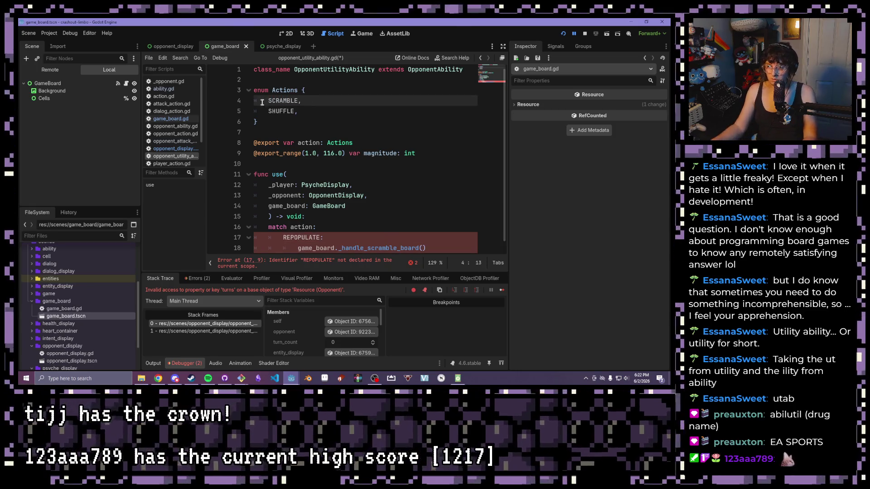
left_click_drag(318, 237, 282, 237)
type("SCRAMBLE:")
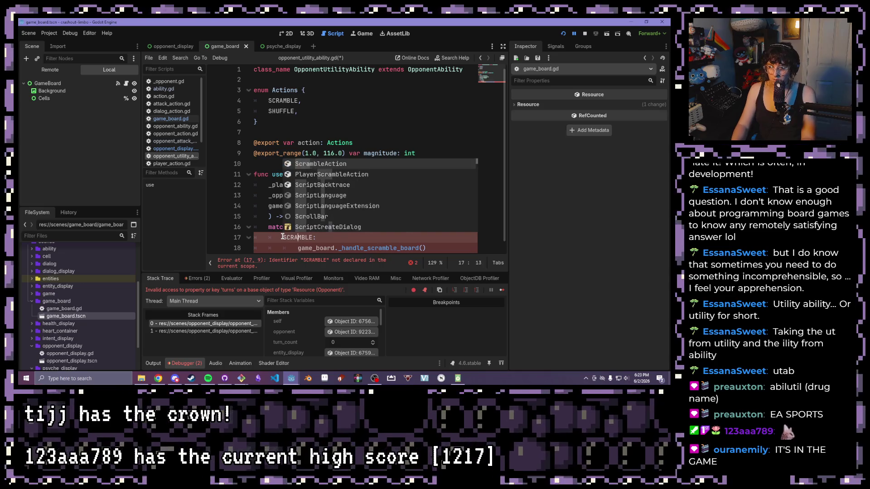
Change the match case pattern to Actions["SCRAMBLE"].
left_click(282, 237)
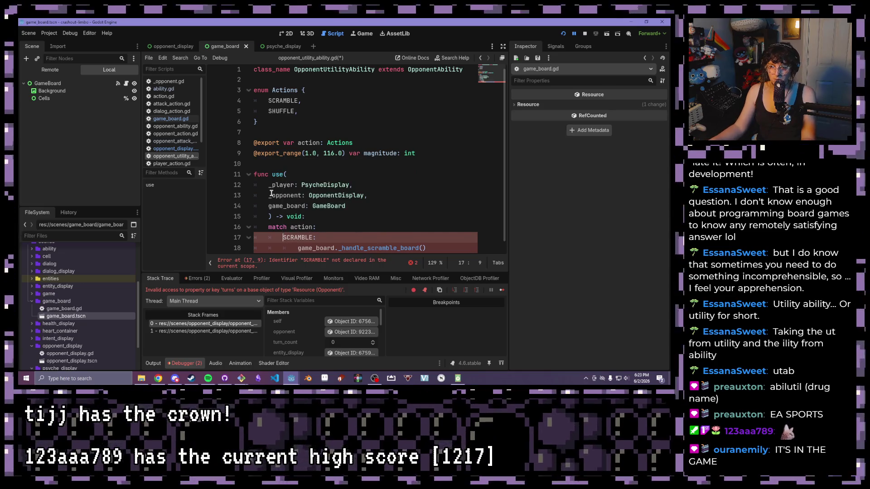
type("Actions")
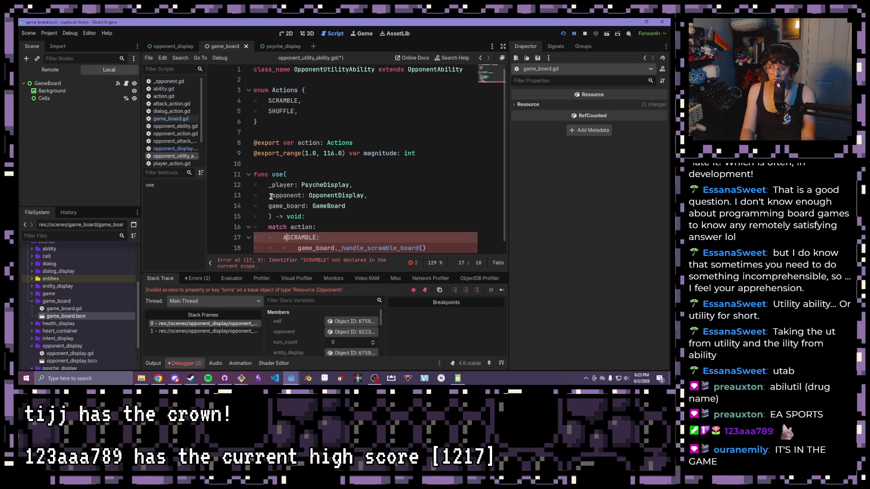
type("[SCRAMBLE")
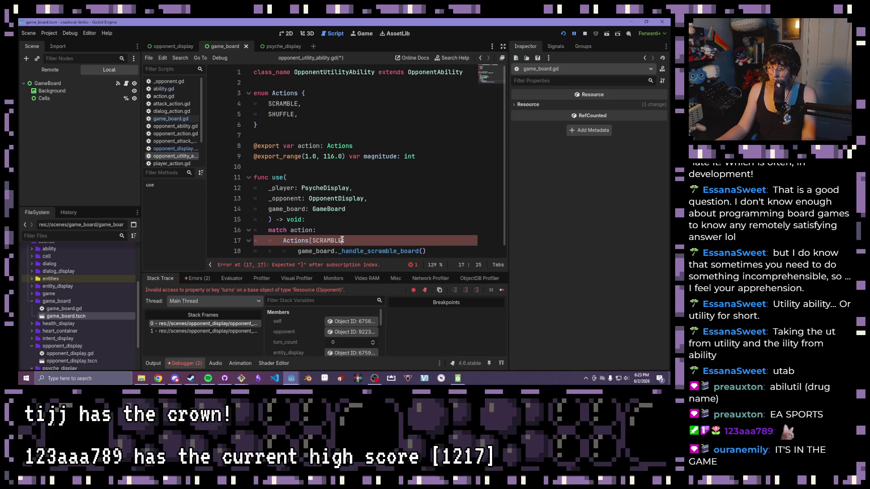
type("]:")
scroll(321, 187, "down", 1)
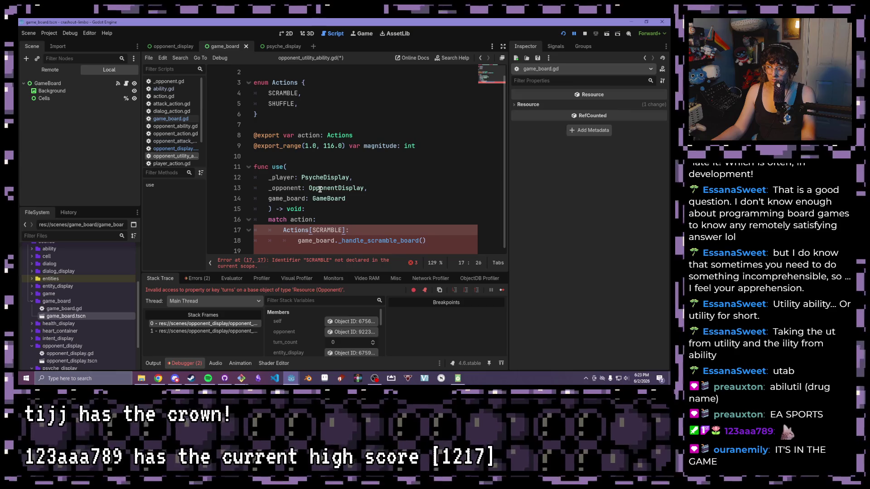
left_click(313, 230)
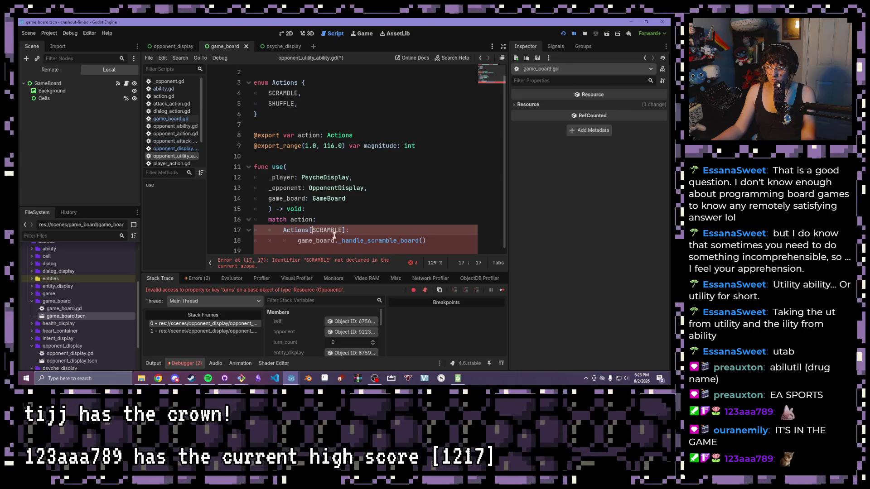
type("\"")
left_click(347, 230)
type("\"")
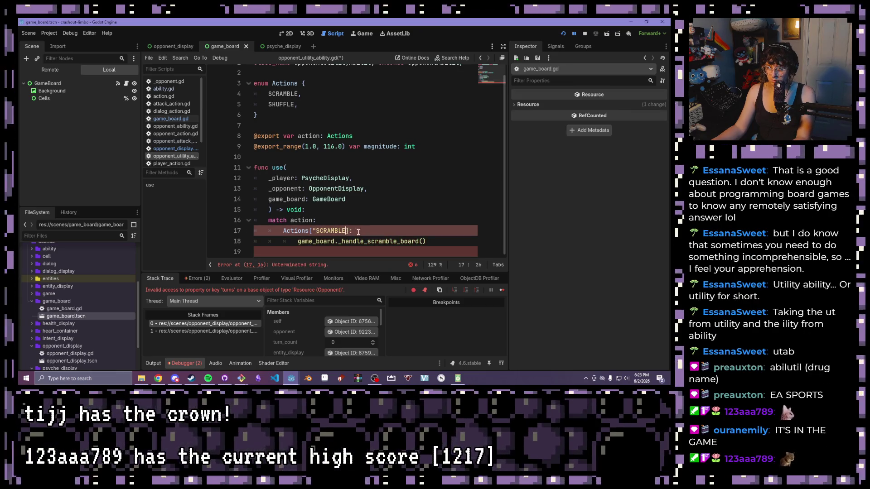
Drop the leading underscore so the case calls game_board.handle_scramble_board().
scroll(377, 235, "down", 1)
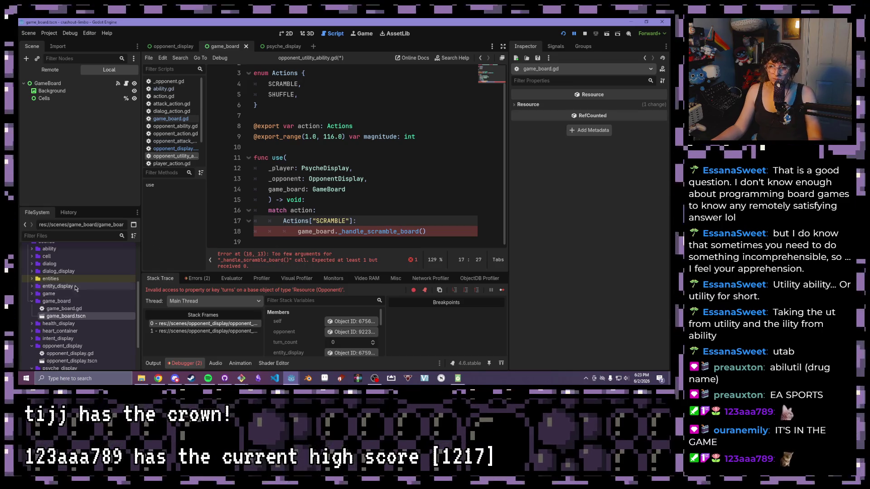
left_click(342, 231)
key("BackSpace")
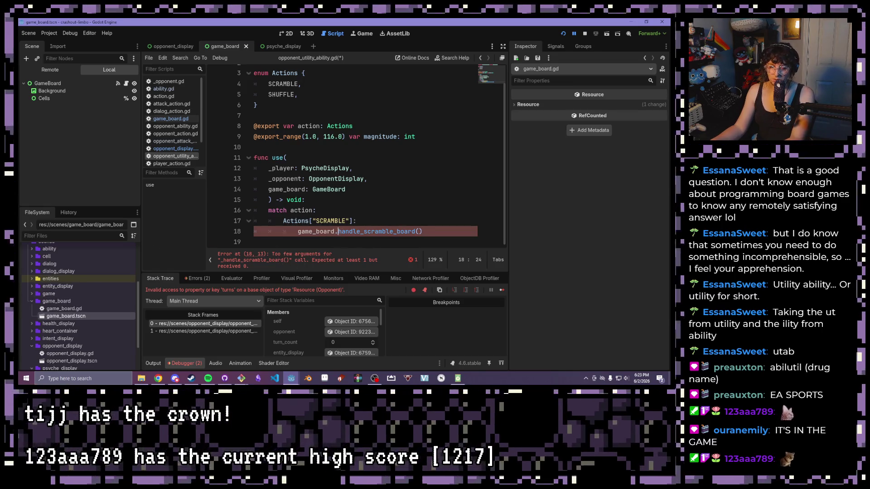
scroll(76, 312, "down", 3)
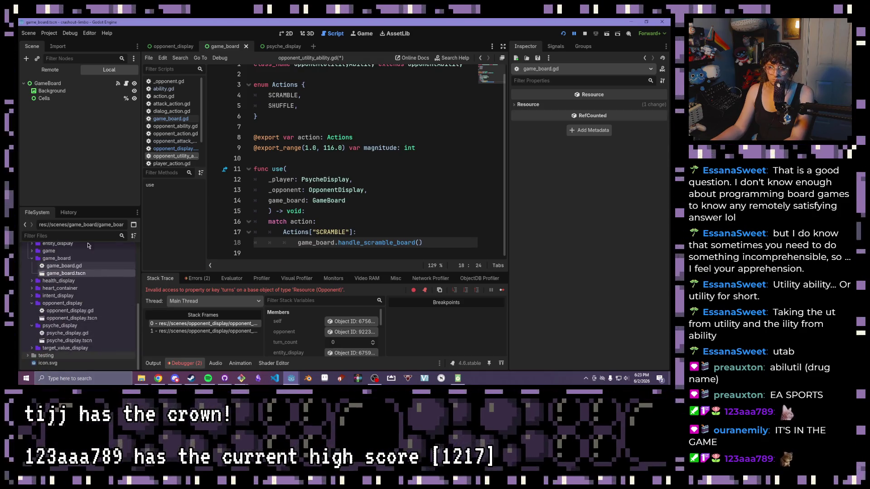
In game_board.gd, remove the underscore from _handle_scramble_board in its definition and EventHub connect call.
left_click(168, 119)
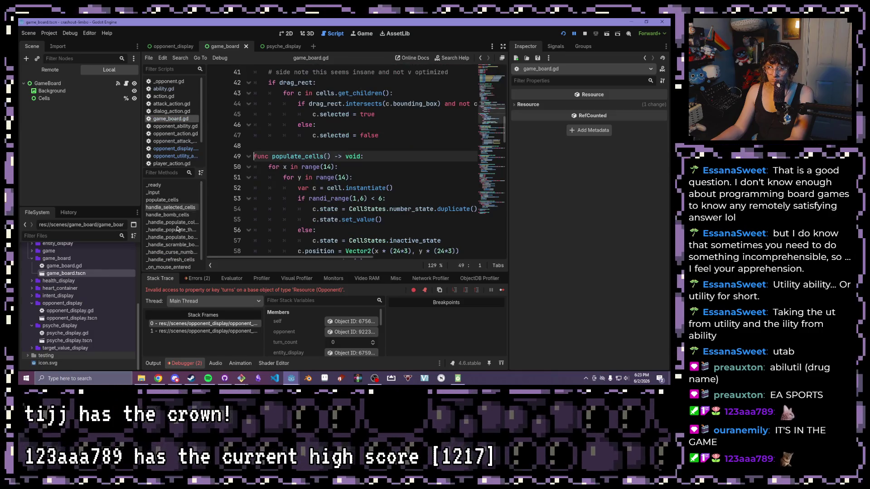
left_click(171, 244)
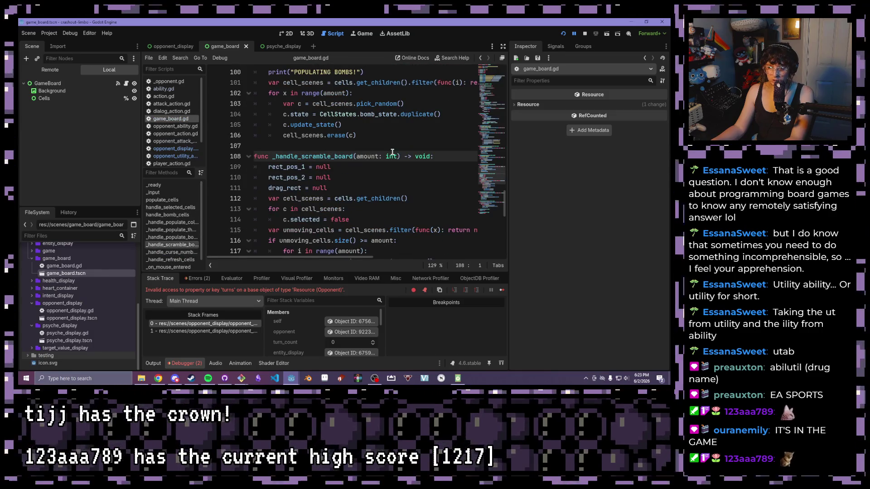
left_click(276, 156)
key("BackSpace")
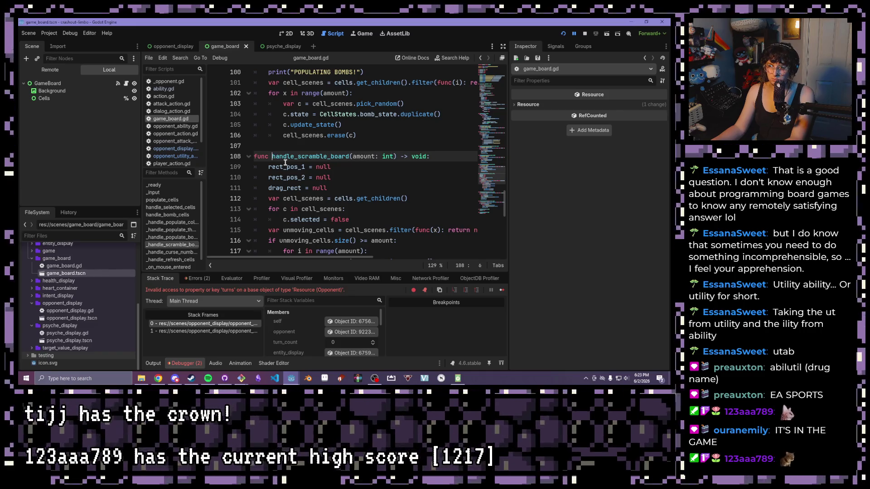
scroll(384, 142, "up", 20)
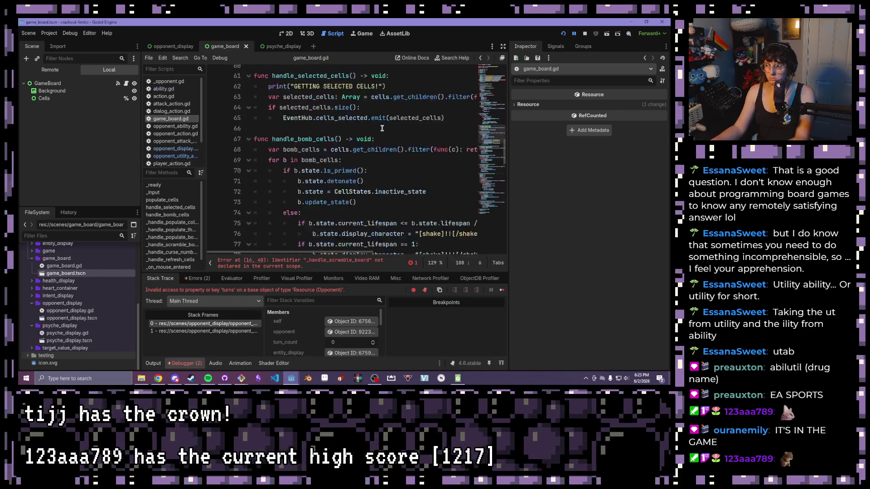
scroll(383, 141, "up", 12)
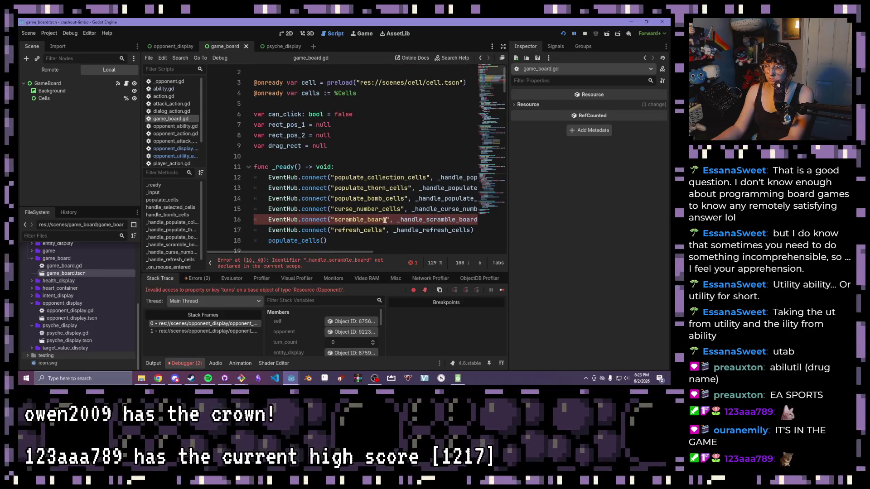
left_click(401, 220)
key("BackSpace")
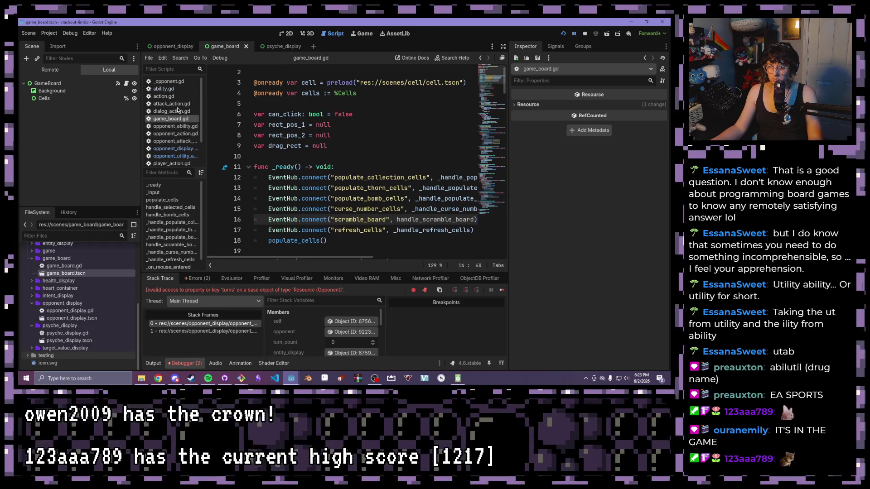
left_click(175, 156)
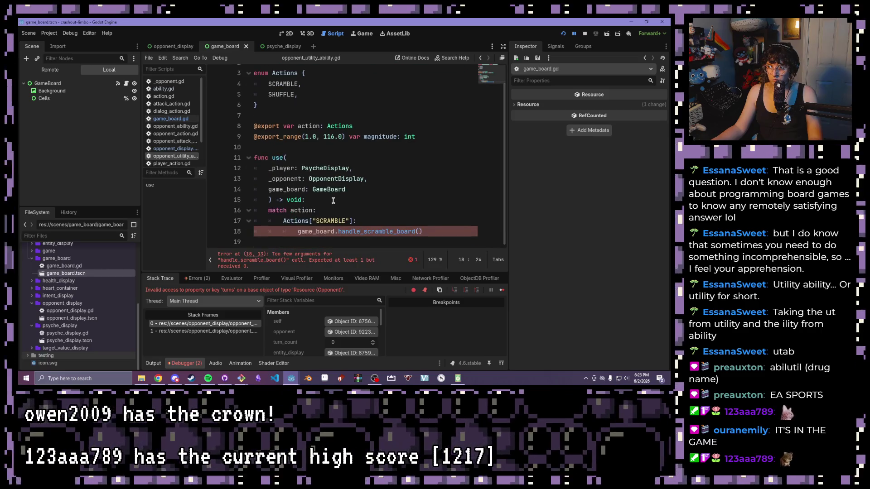
Pass magnitude to handle_scramble_board and add an Actions["SHUFFLE"] match branch.
left_click(419, 231)
type("magnitude")
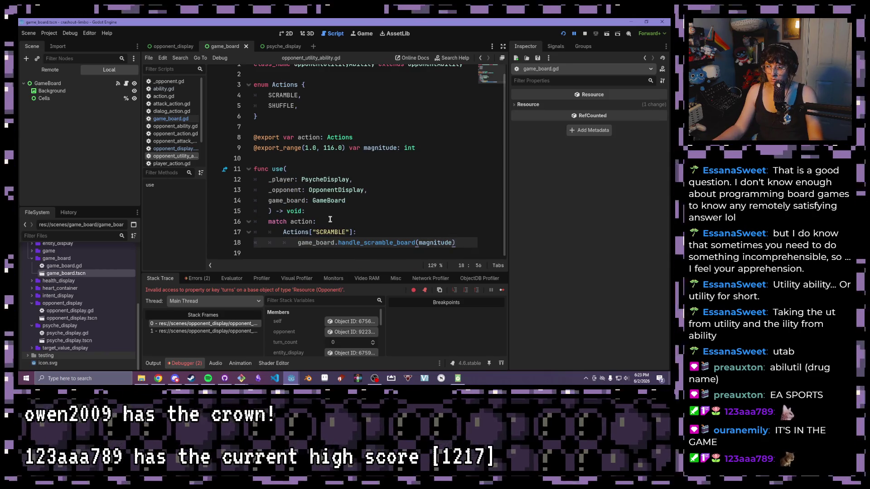
left_click_drag(358, 232, 280, 230)
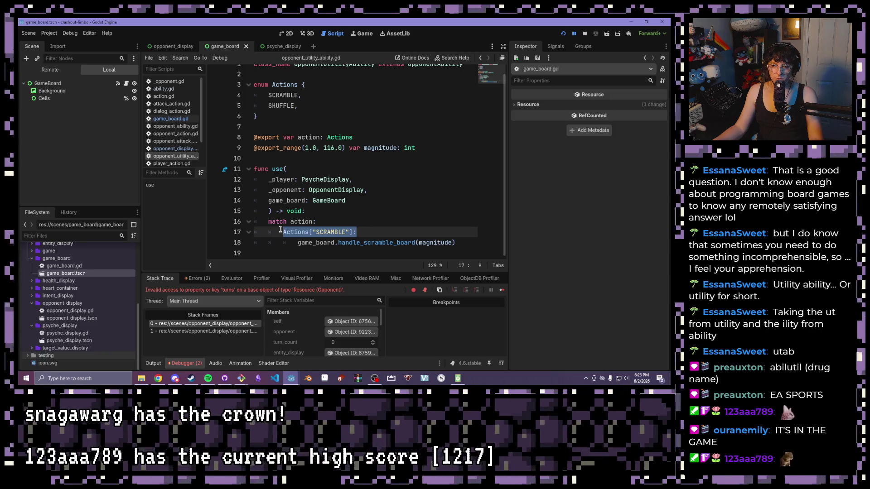
left_click(404, 191)
left_click(462, 240)
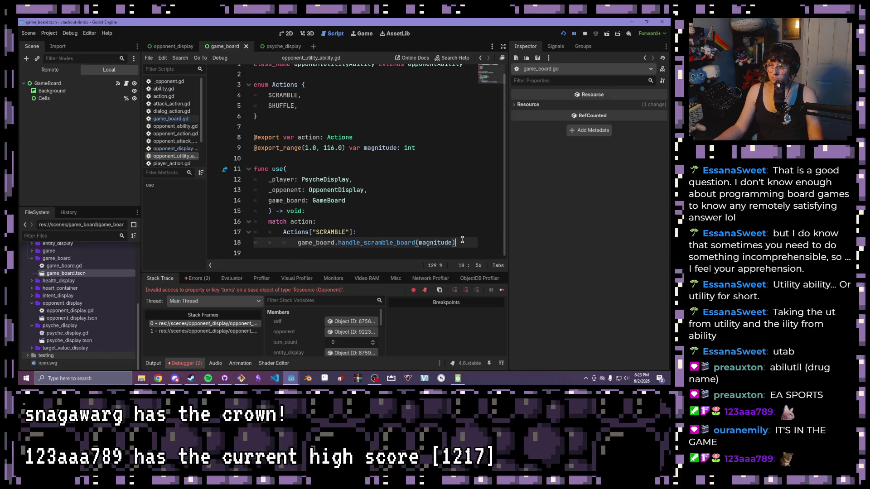
key("Return")
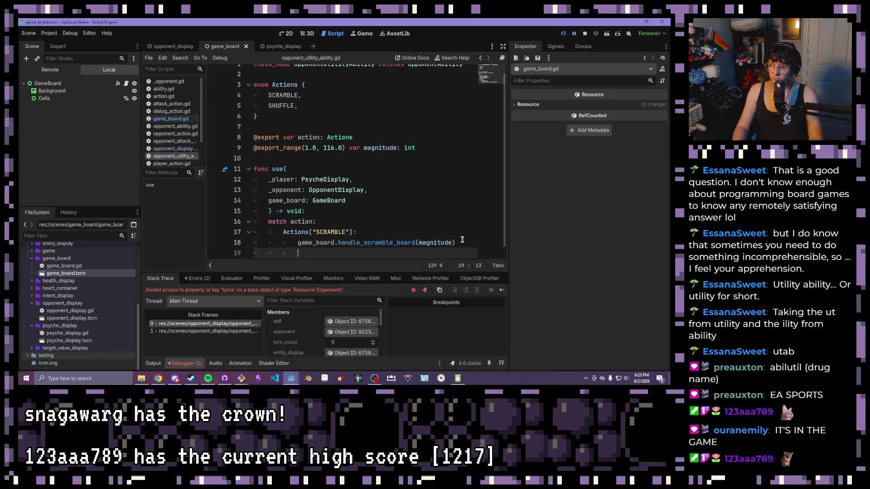
type("Actio")
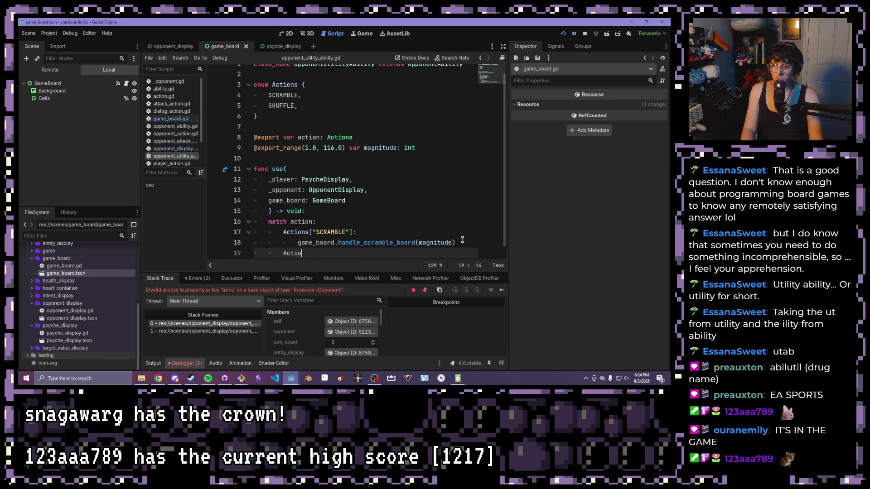
type("ns[")
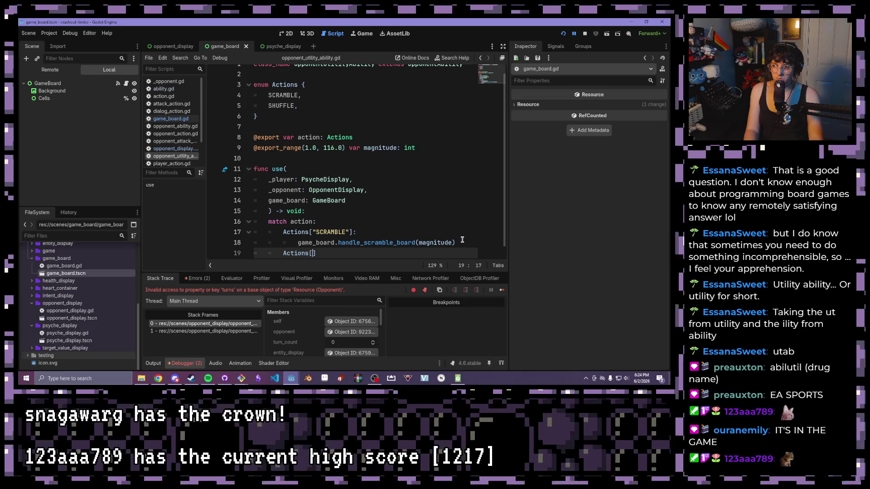
type("SHUF")
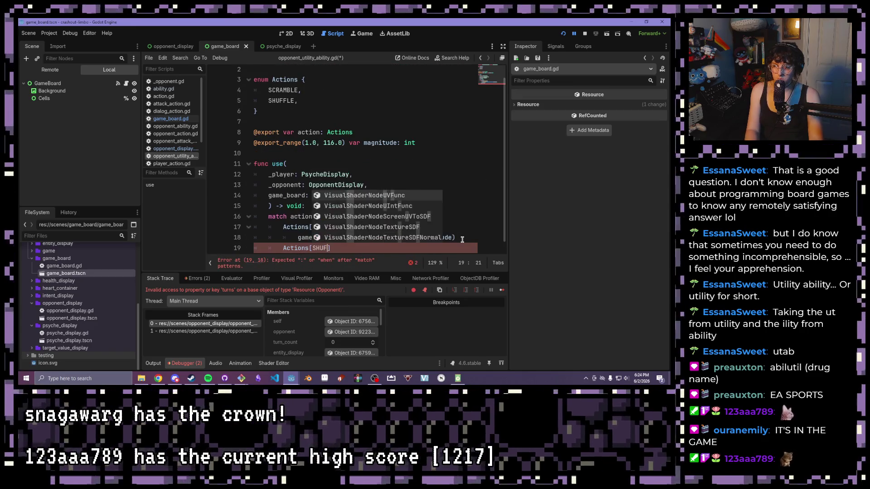
key("BackSpace")
key("BackSpace")
key("BackSpace")
type("\"SHUFFLE")
key("End")
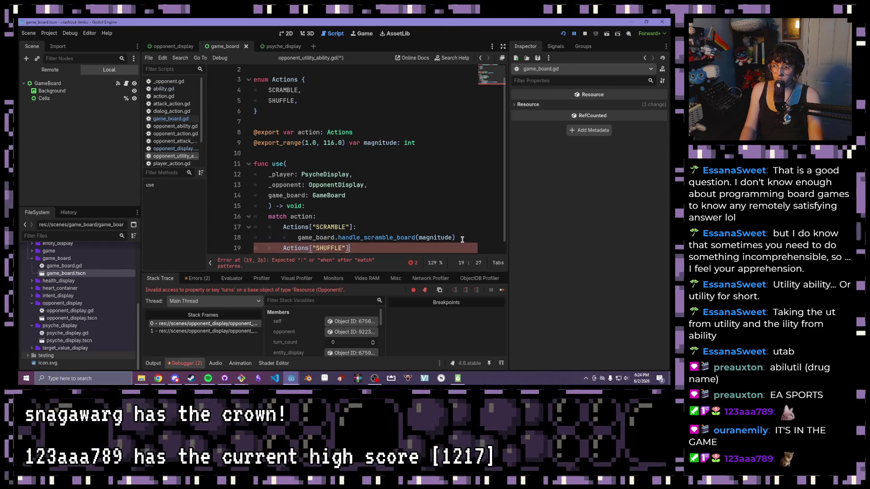
type(":")
key("Return")
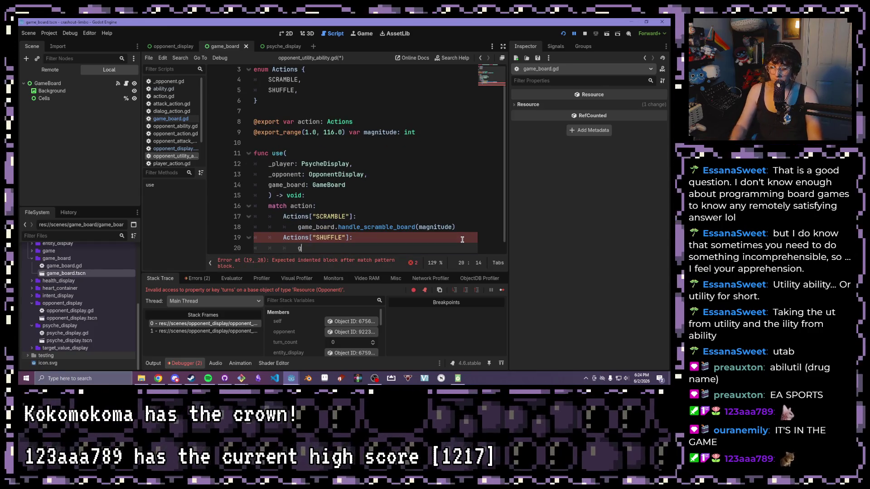
Begin the branch's game_board call and rename the SHUFFLE action to REFRESH everywhere.
type("ame_board.")
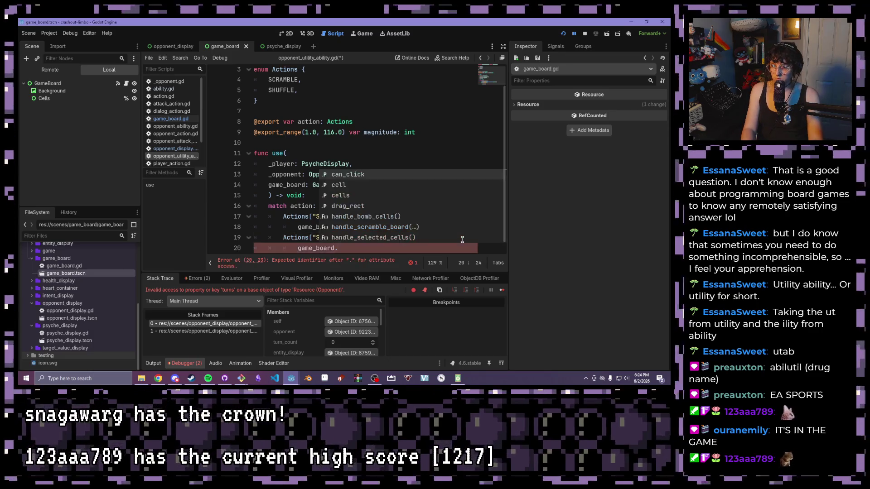
type("_")
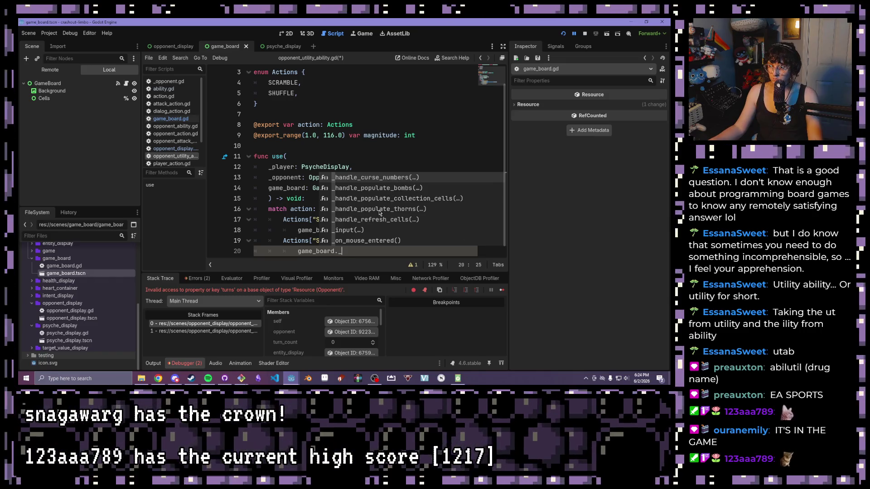
scroll(380, 212, "down", 3)
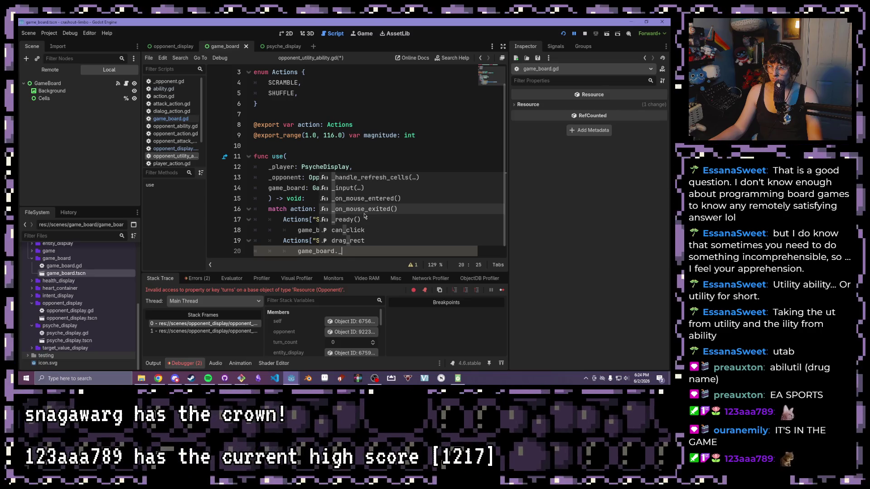
left_click(267, 219)
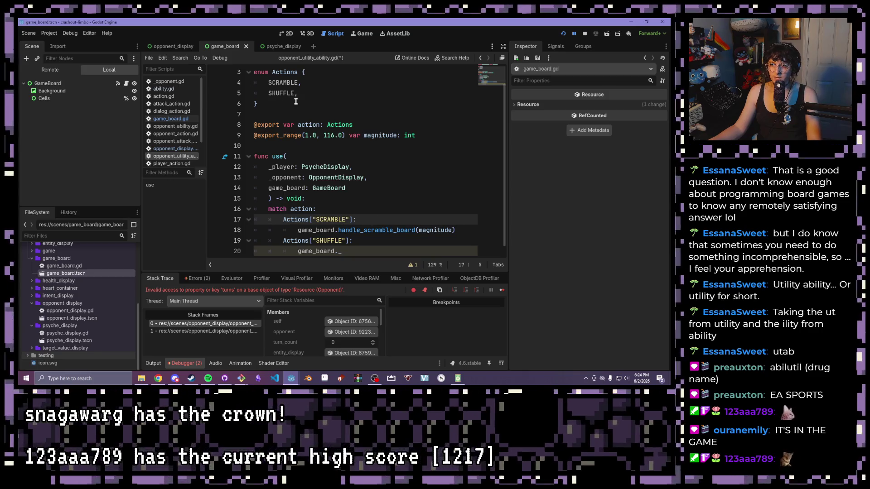
scroll(295, 102, "up", 1)
left_click_drag(296, 114, 266, 115)
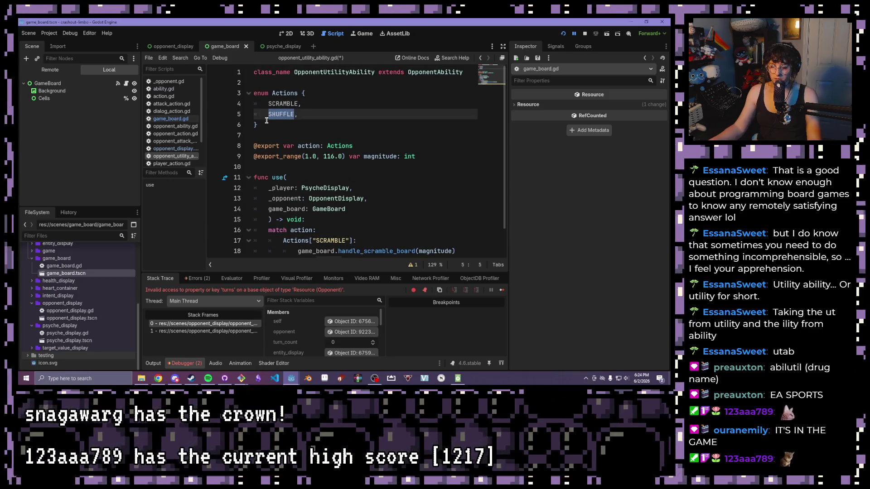
key("ctrl+d")
key("ctrl+d")
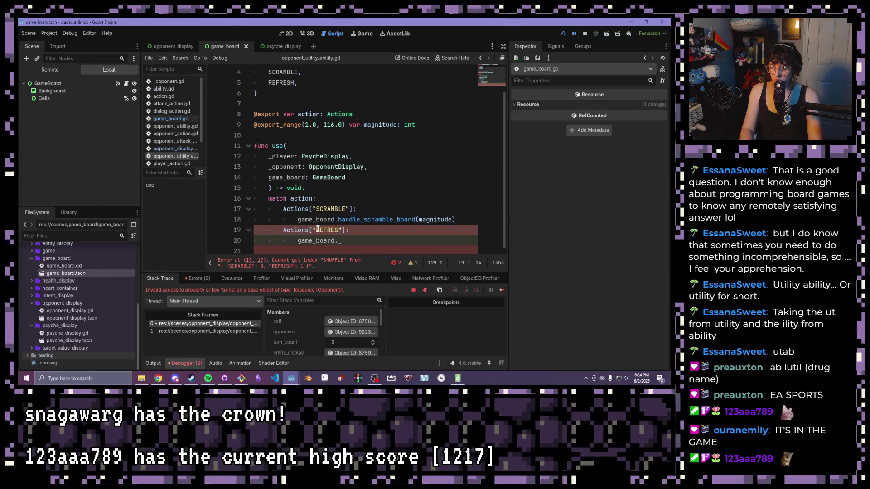
type("REFRESH")
Make the REFRESH branch call game_board.handle_refresh_cells(magnitude).
left_click(371, 241)
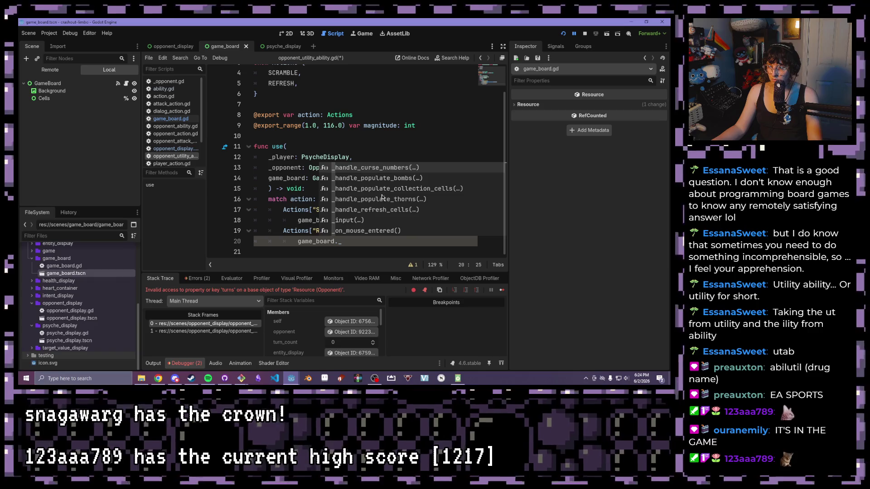
left_click(380, 210)
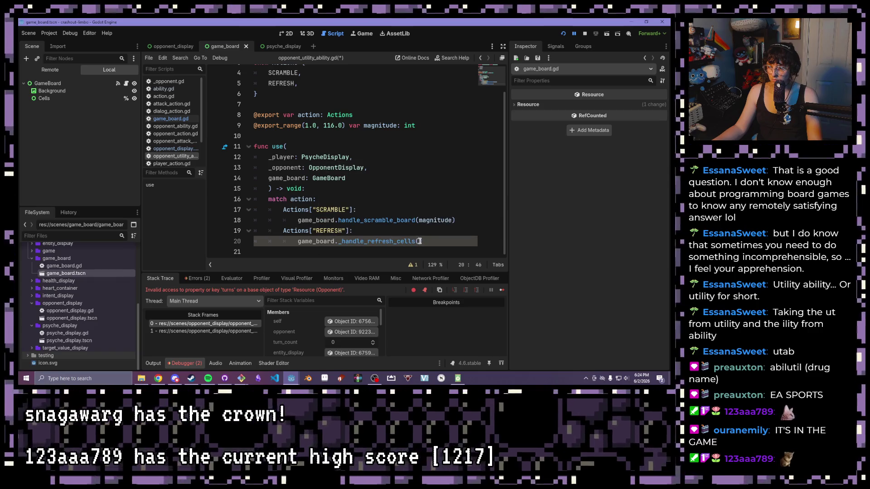
type("magnitude")
left_click(339, 242)
key("BackSpace")
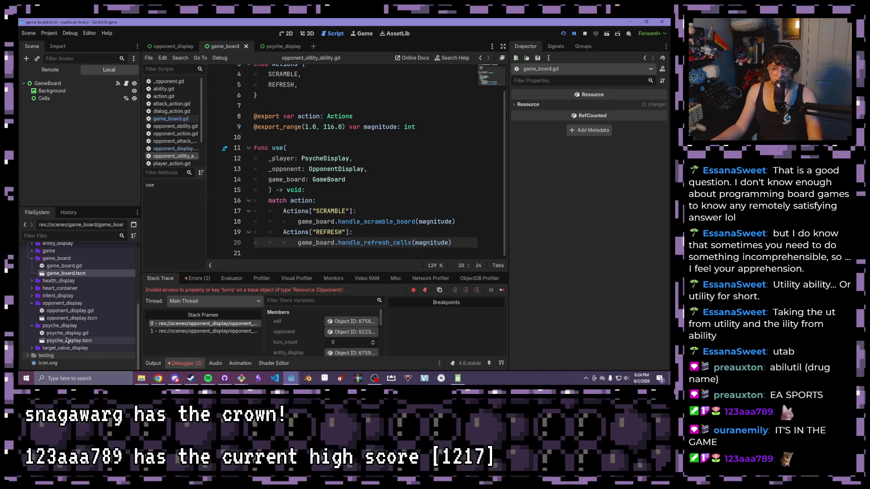
left_click(171, 119)
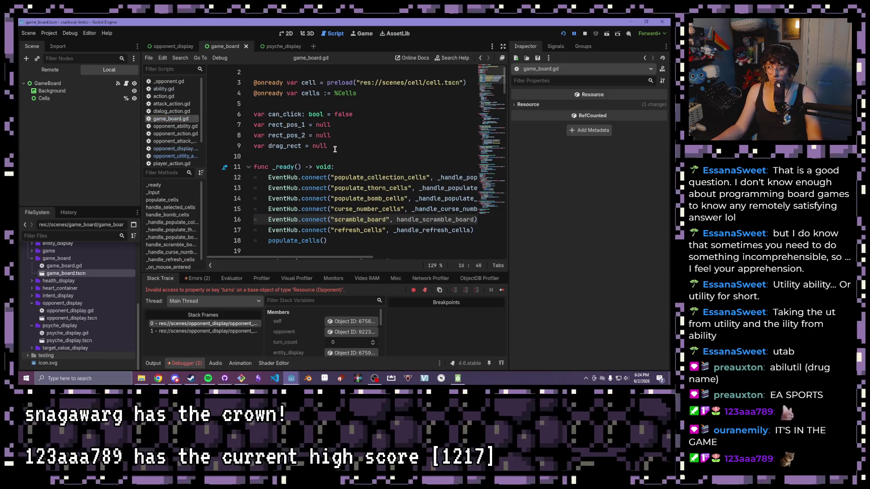
Rename _handle_refresh_cells to handle_refresh_cells in game_board.gd and save.
left_click(393, 230)
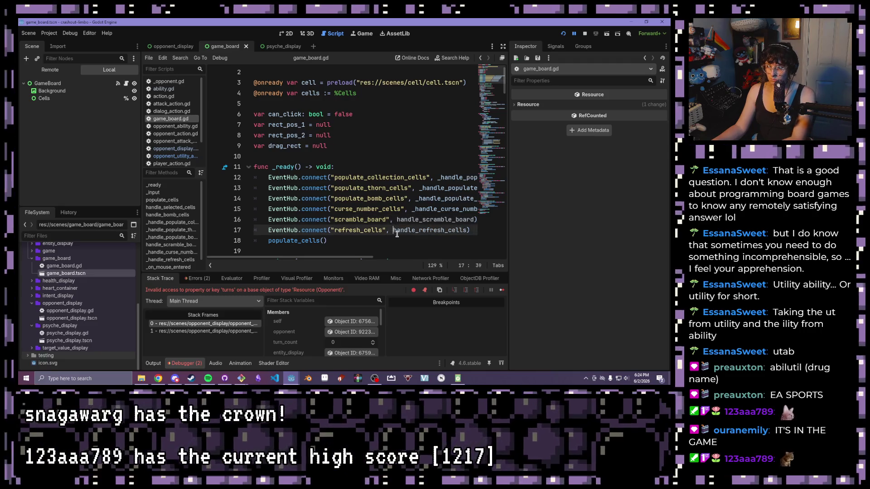
scroll(395, 235, "down", 1)
scroll(395, 235, "down", 15)
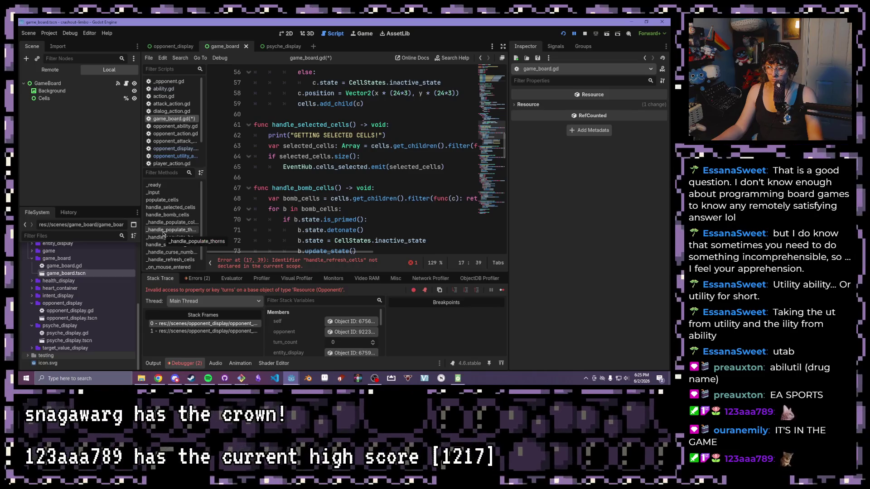
scroll(157, 241, "down", 1)
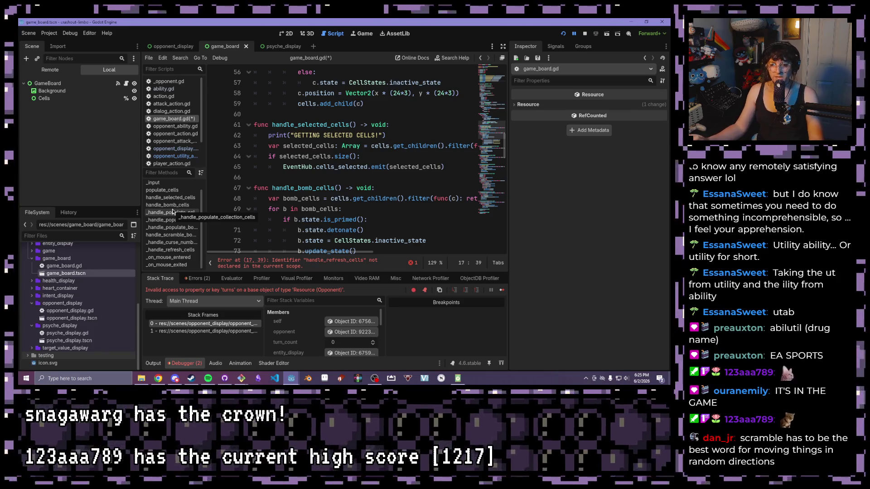
left_click(170, 250)
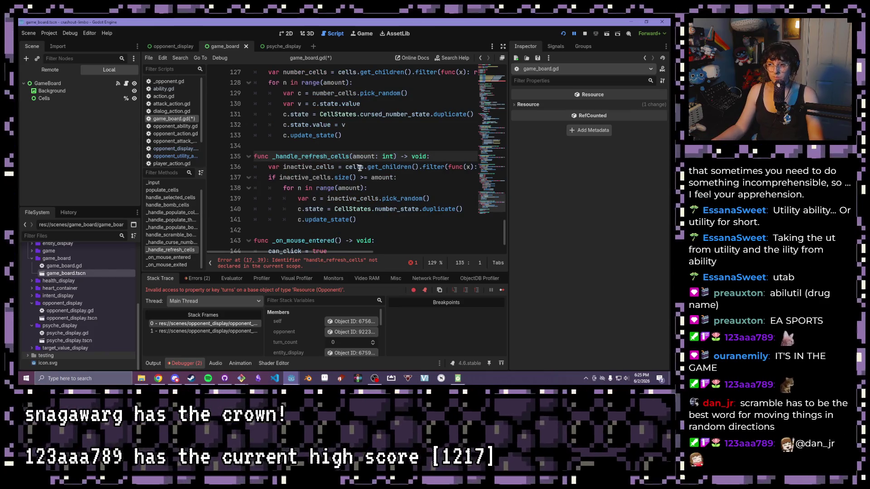
left_click(276, 156)
key("BackSpace")
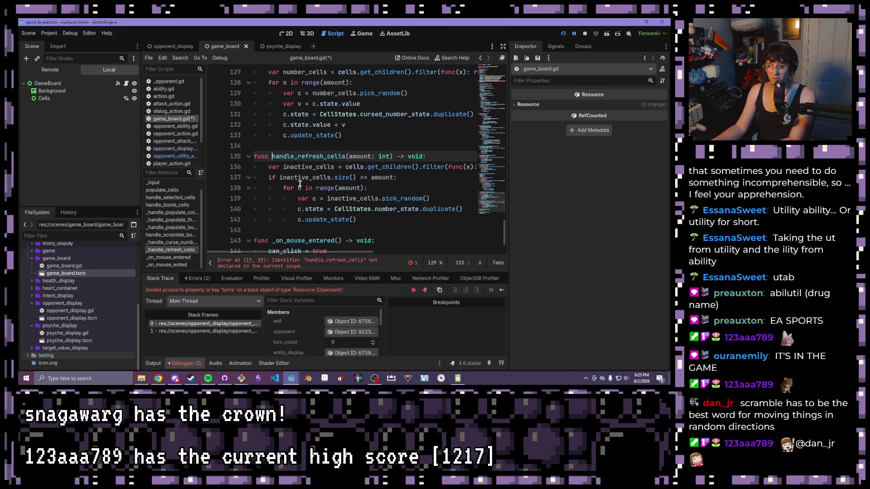
key("ctrl+s")
Rerun the project with F5, breaking at the turns lookup in get_next_turn.
scroll(365, 201, "up", 20)
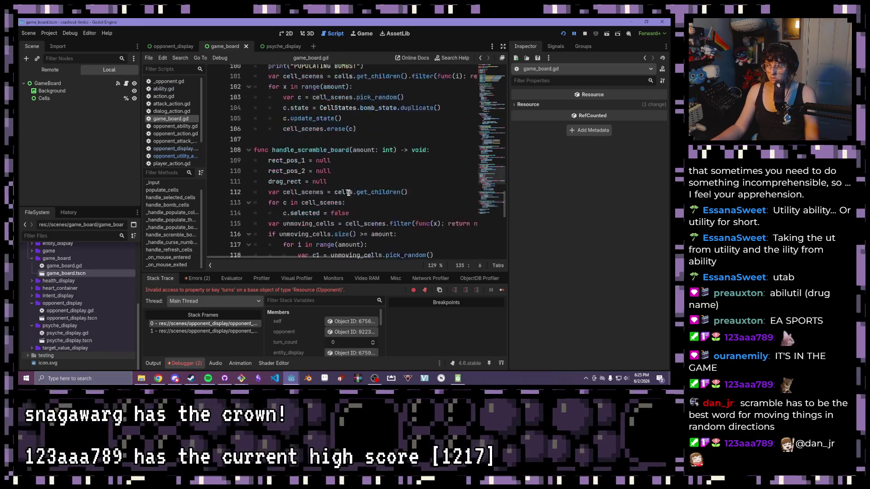
scroll(349, 194, "up", 18)
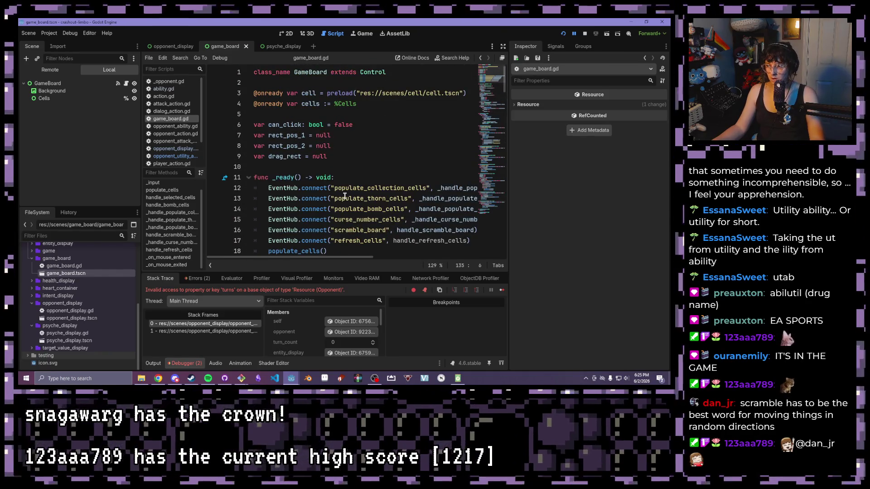
left_click(436, 240)
scroll(464, 239, "down", 1)
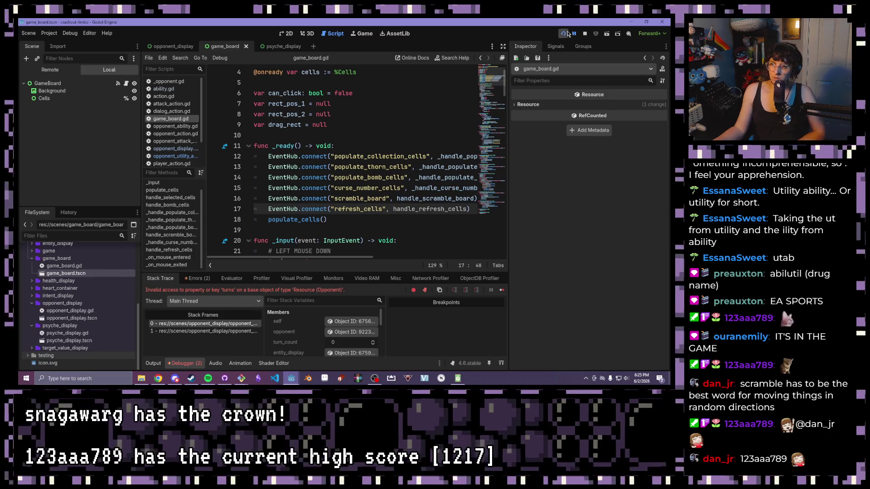
key("F5")
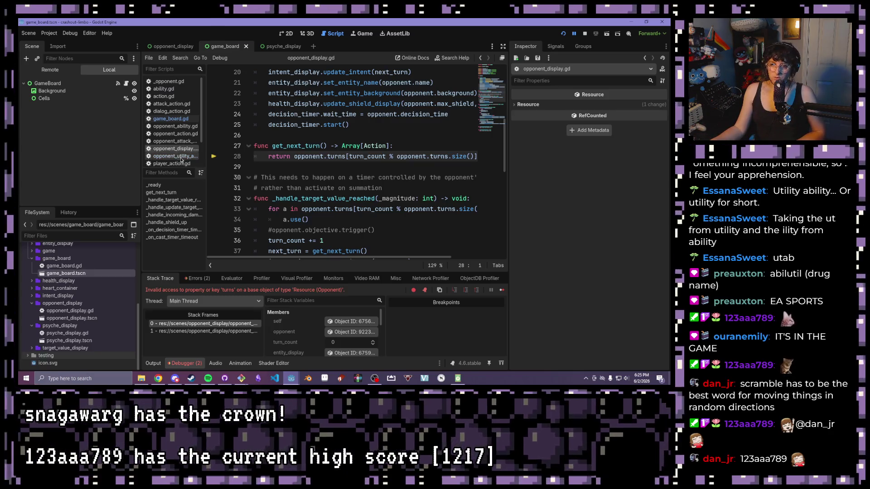
Change both turns references on line 28 to opponent.aux_turns and save.
scroll(166, 154, "down", 2)
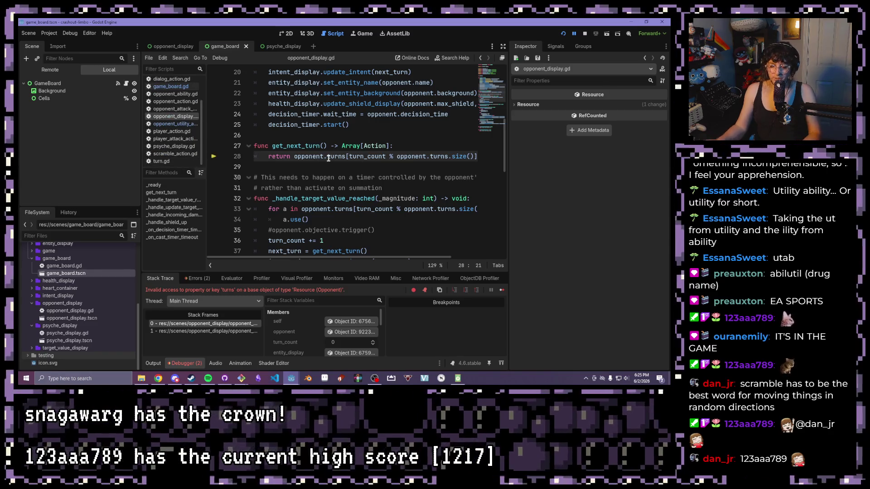
type("aux_")
key("ctrl+s")
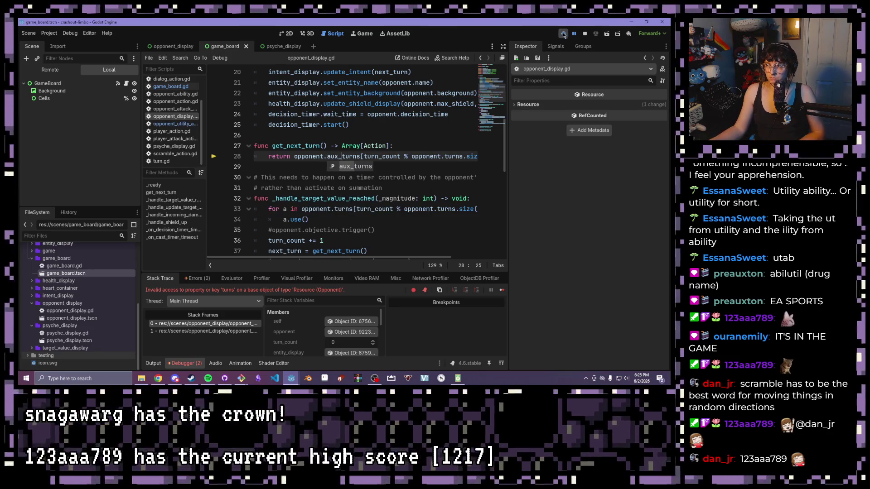
left_click(445, 156)
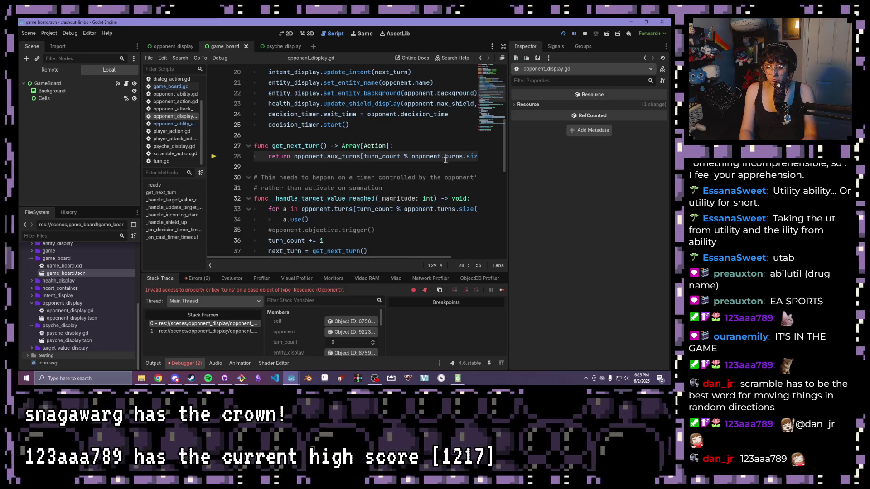
type("aux_")
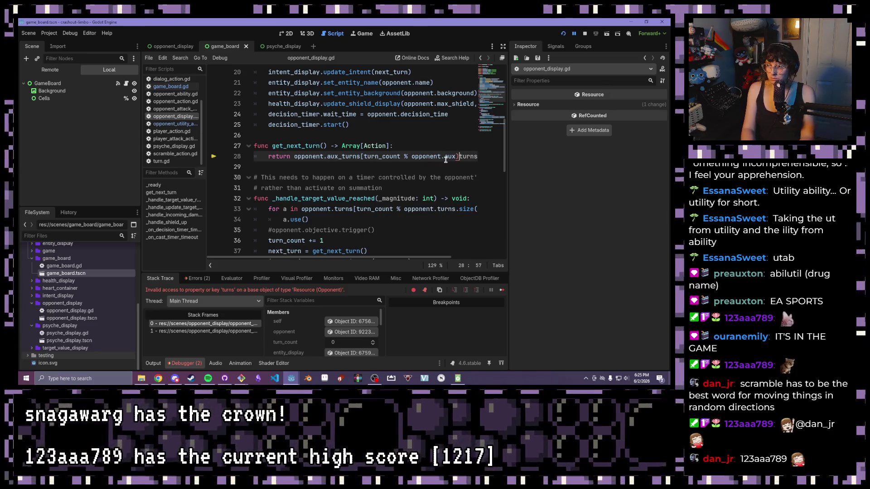
key("ctrl+space")
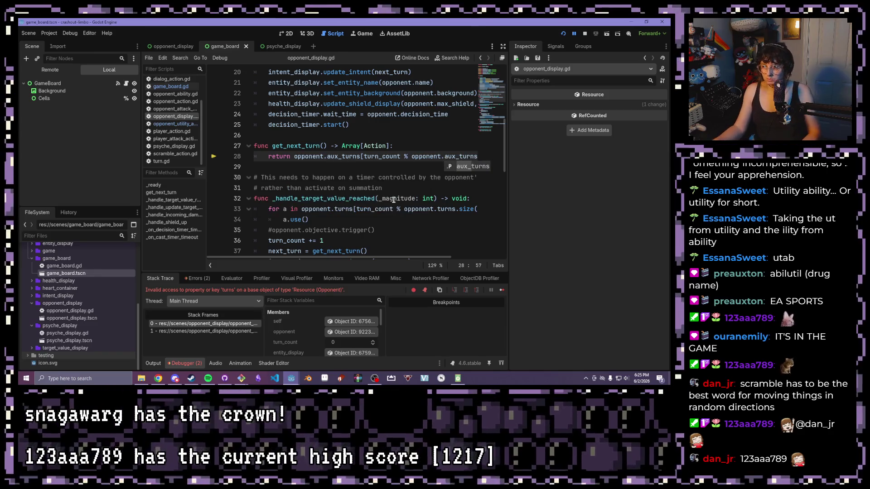
scroll(412, 260, "right", 3)
scroll(412, 261, "left", 3)
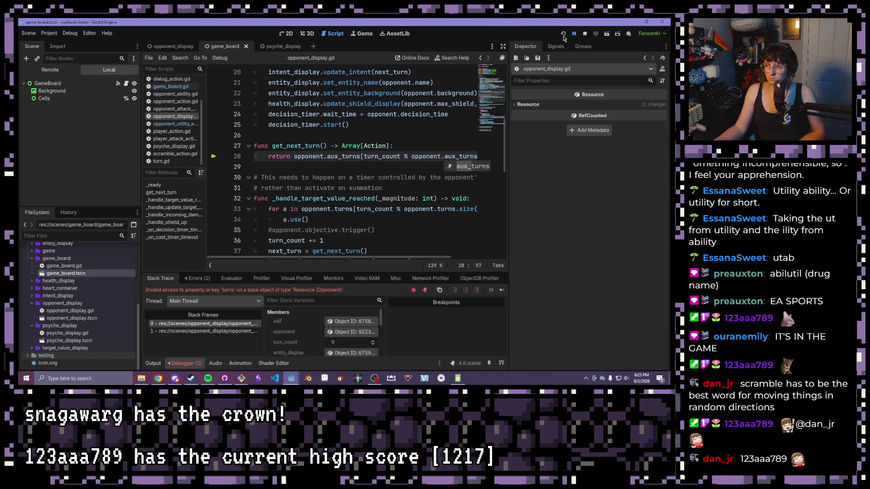
Restart the game, which now halts at line 28 on a modulo-by-zero error.
left_click(563, 35)
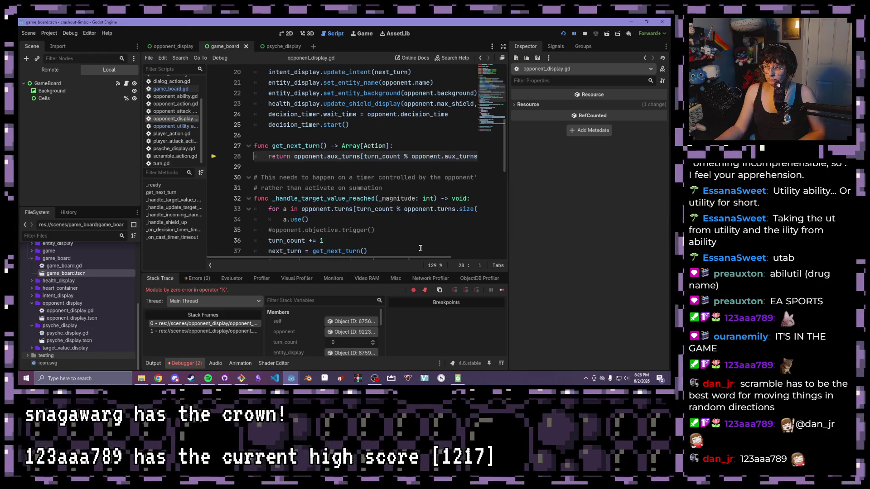
mouse_move(421, 259)
left_mouse_down()
mouse_move(445, 258)
mouse_move(235, 256)
left_mouse_up()
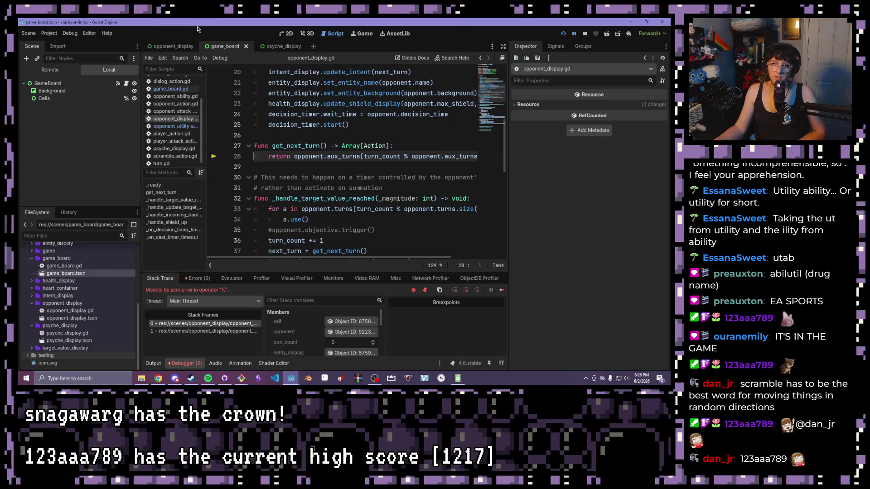
scroll(52, 274, "up", 5)
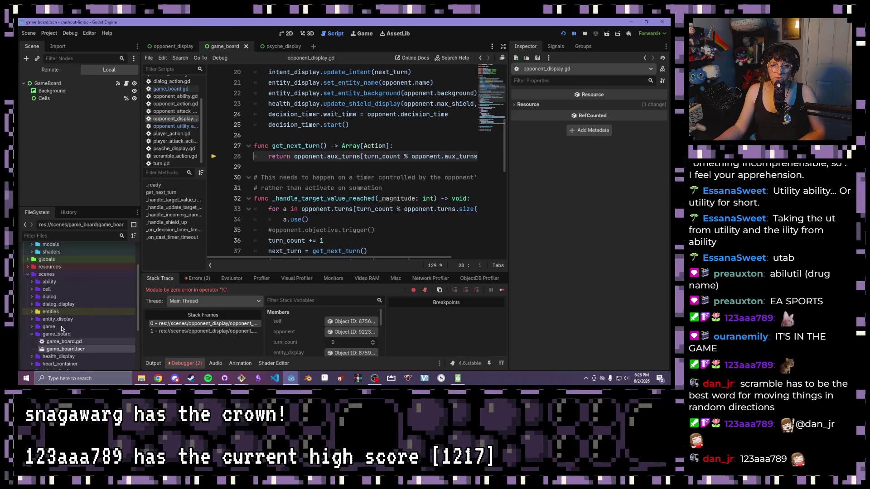
Expand resources > opponents and inspect bramble.tres, whose Ability Turns and Aux Turns are empty.
left_click(27, 267)
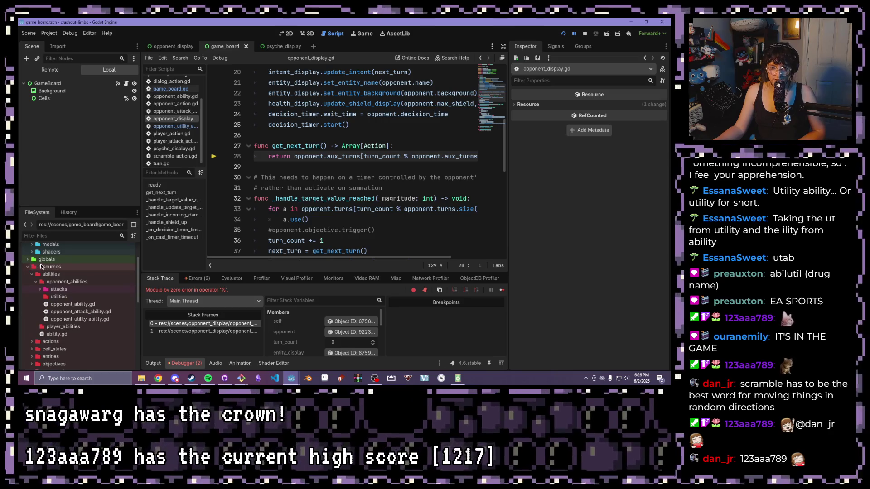
left_click(32, 274)
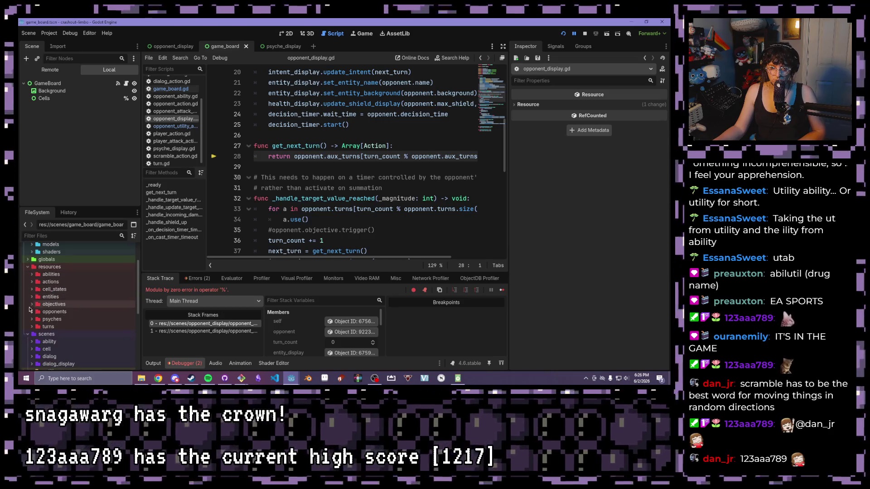
left_click(31, 312)
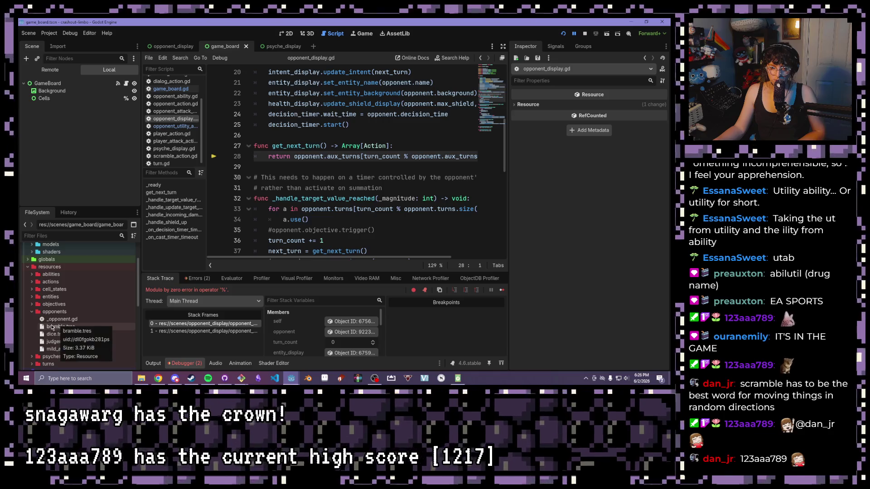
double_click(52, 327)
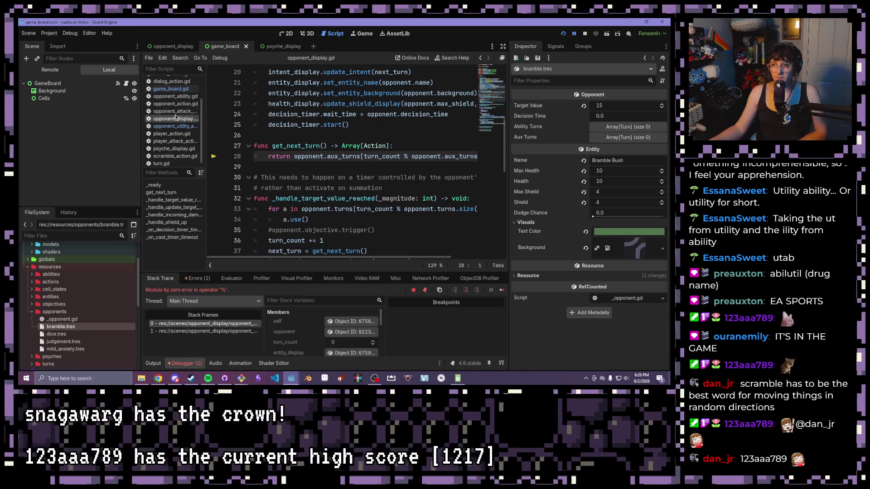
scroll(166, 97, "up", 2)
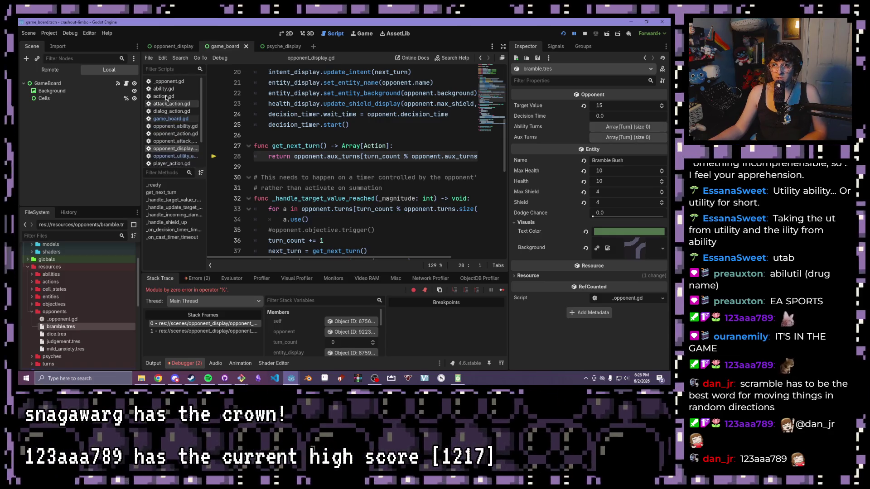
left_click(165, 81)
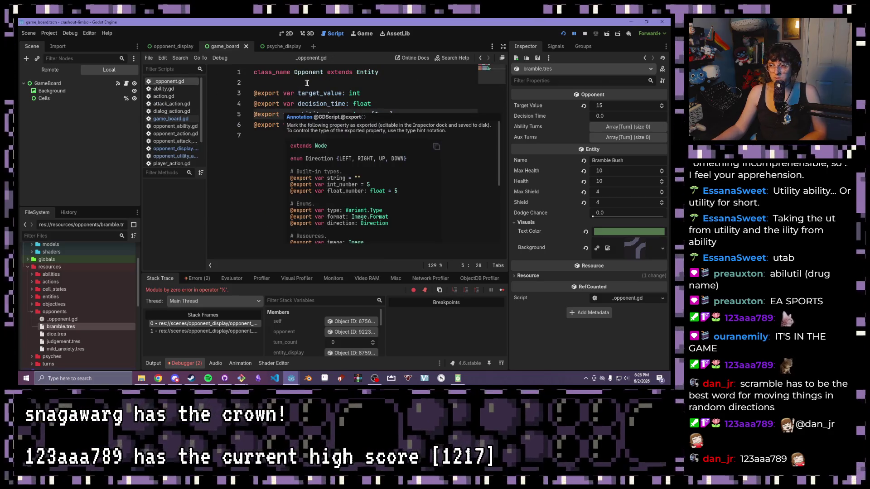
Change line 5 of _opponent.gd to declare abilities: Array[OpponentAbility].
left_click_drag(345, 115, 321, 115)
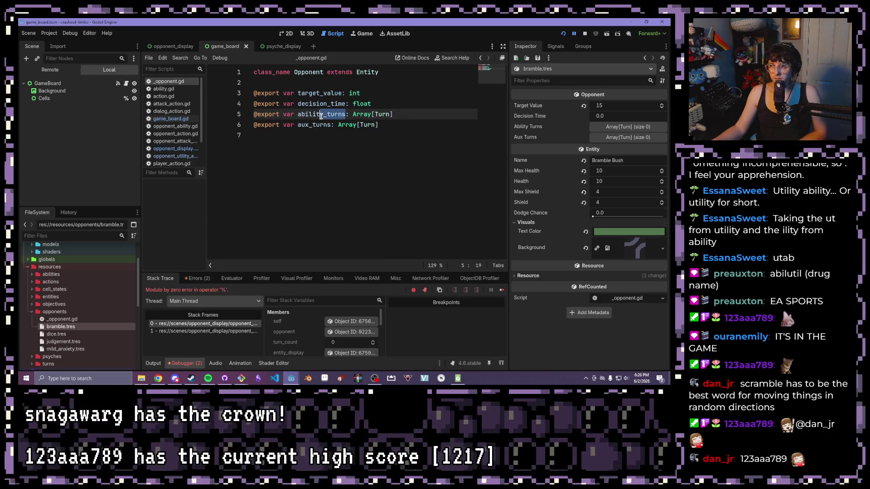
type("ies")
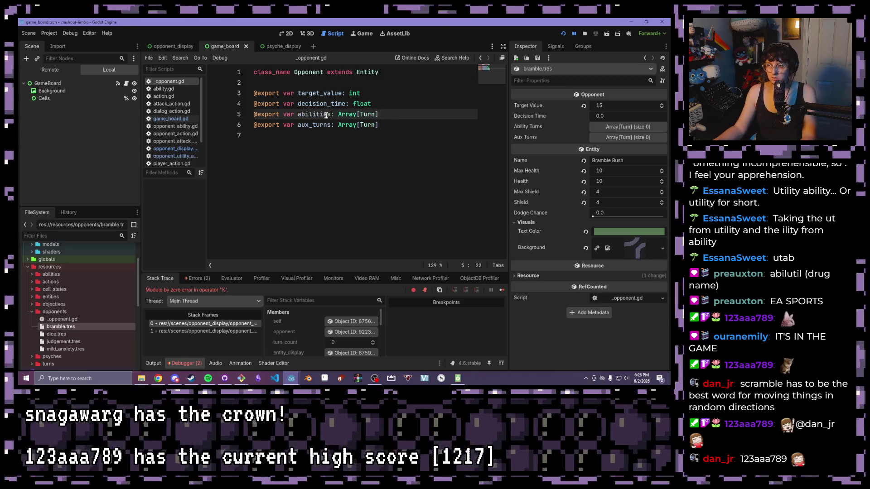
left_click_drag(379, 114, 338, 115)
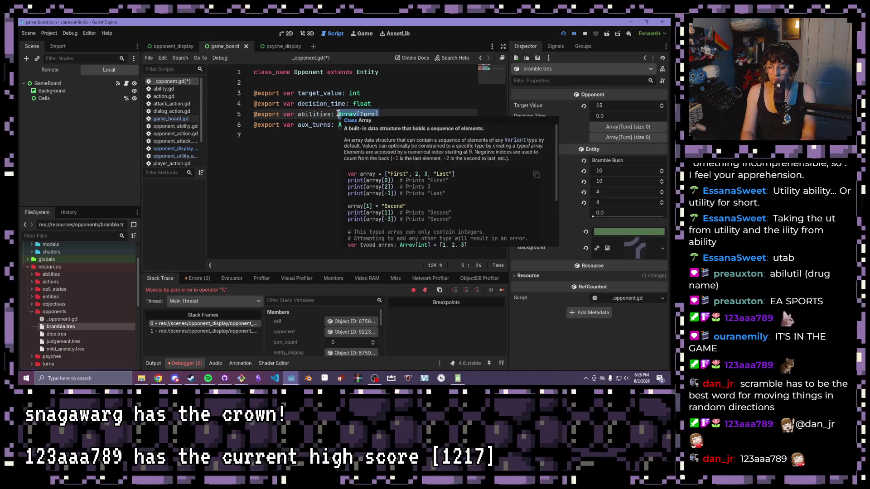
type("Array")
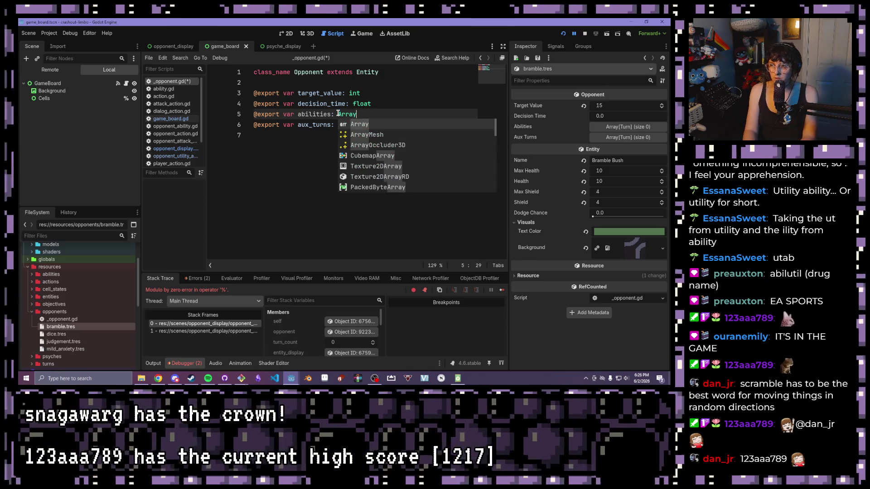
type("[Opp")
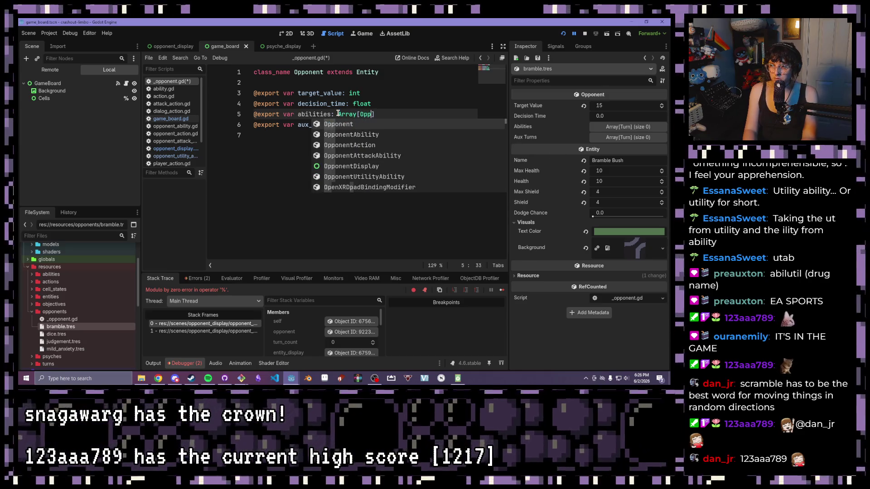
key("Down")
key("Return")
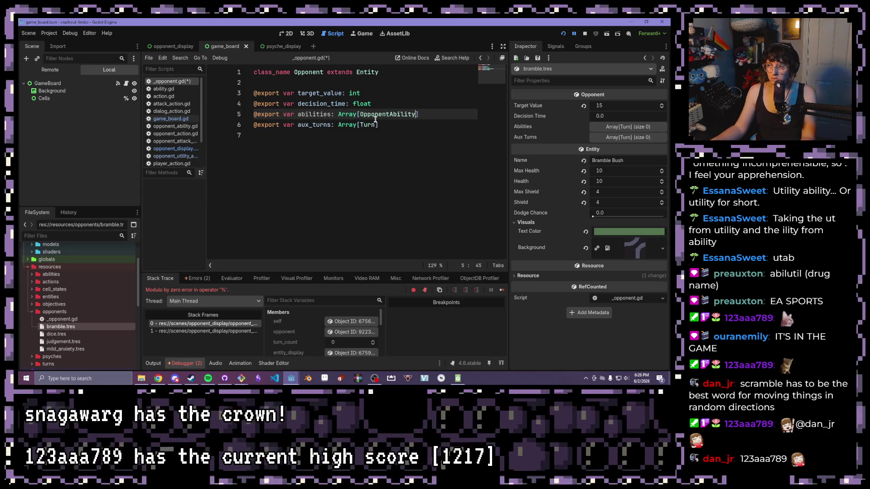
Rename aux_turns to turns on line 6 and save _opponent.gd.
left_click(314, 125)
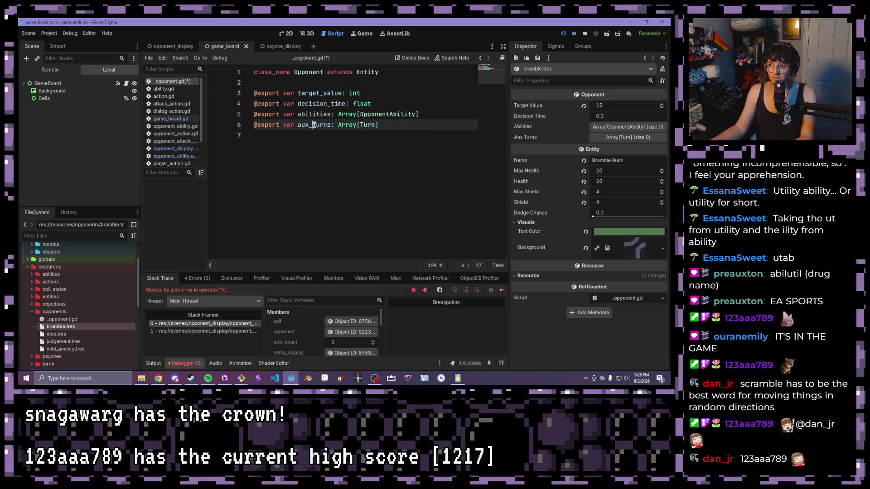
key("BackSpace")
key("BackSpace")
key("BackSpace")
key("ctrl+s")
key("Down")
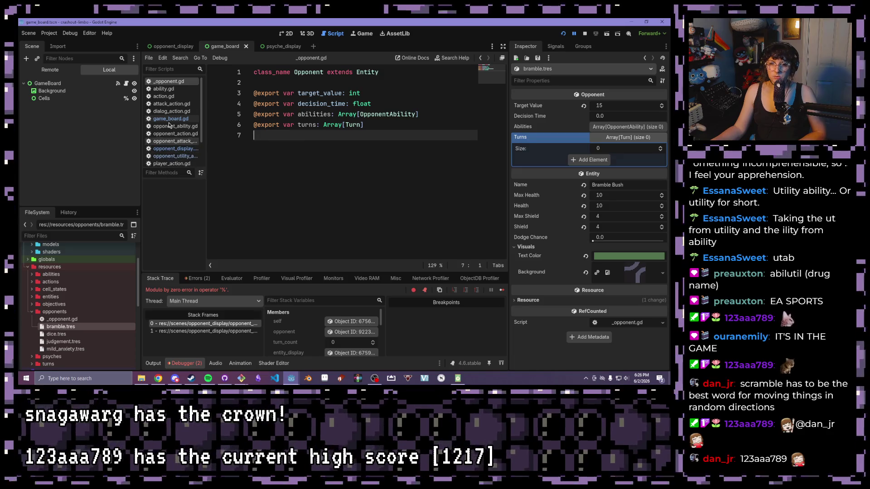
Strip both aux_ prefixes so get_next_turn returns opponent.turns[turn_count % opponent.turns.size()], then save.
left_click(175, 148)
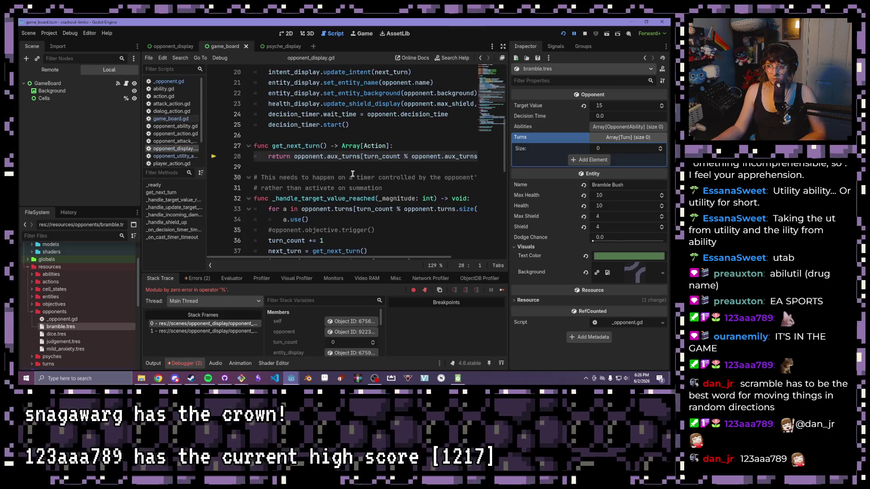
left_click(456, 156)
key("BackSpace")
key("BackSpace")
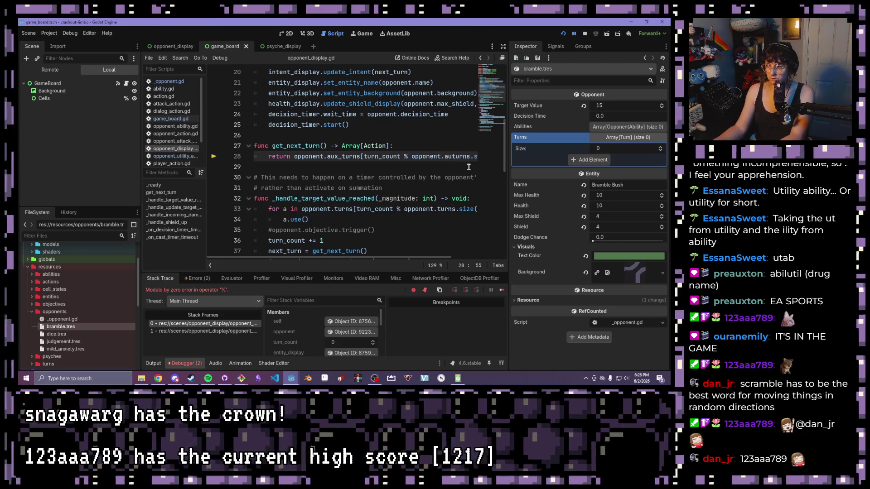
key("BackSpace")
key("BackSpace")
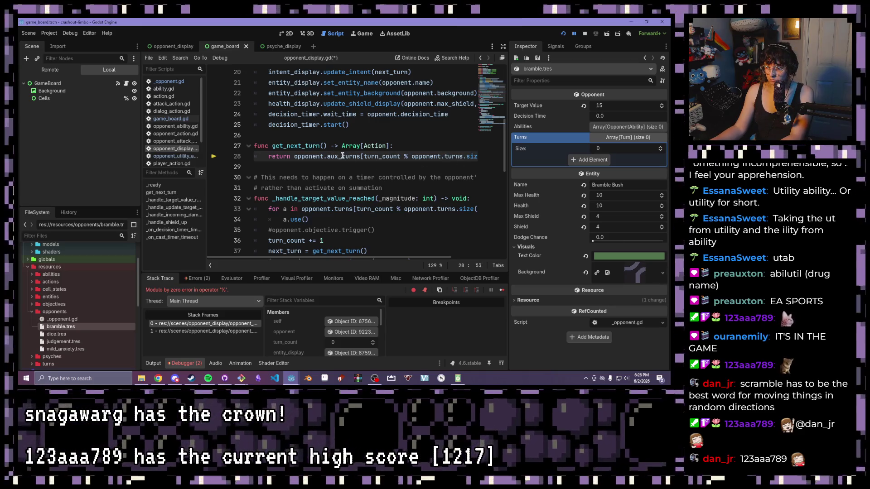
left_click(342, 156)
key("BackSpace")
key("BackSpace")
key("BackSpace")
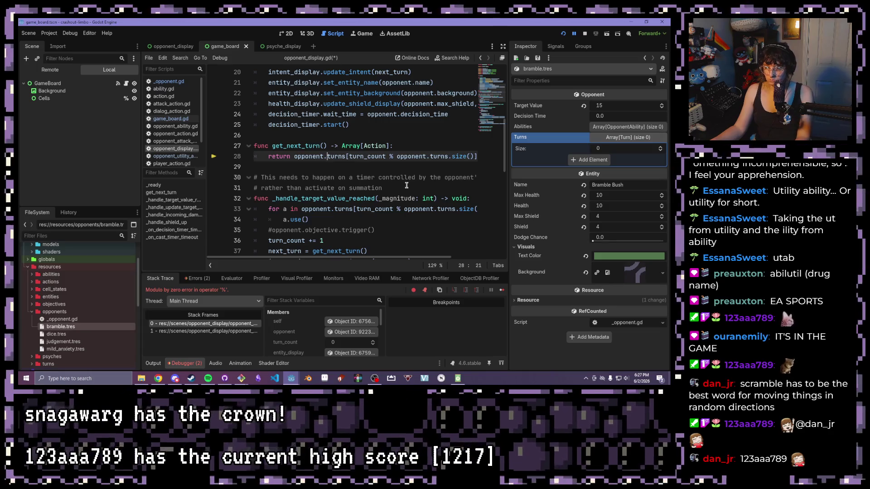
key("ctrl+s")
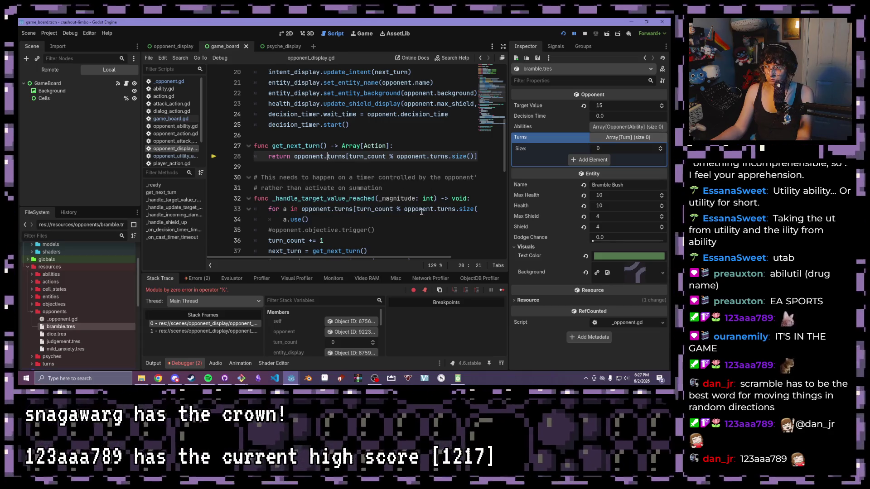
Run the game, clear a pair of cells summing to 15 against Bramble Bush, then close it.
scroll(304, 224, "down", 1)
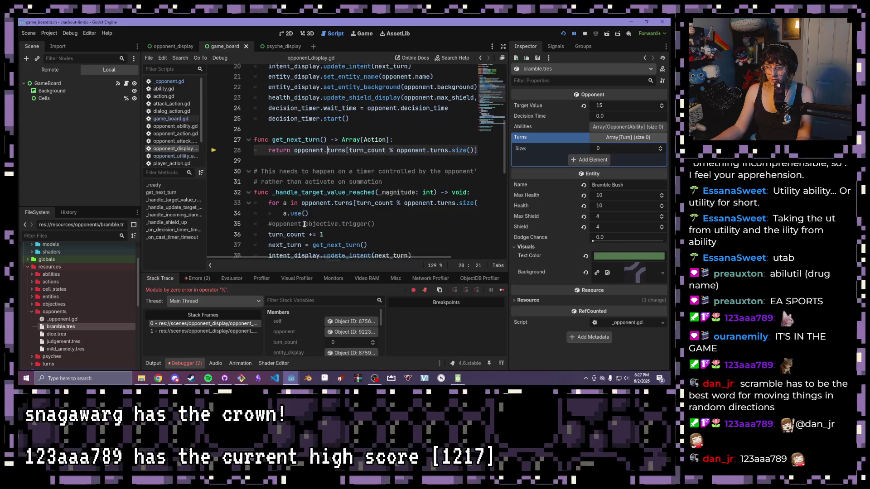
scroll(304, 224, "down", 5)
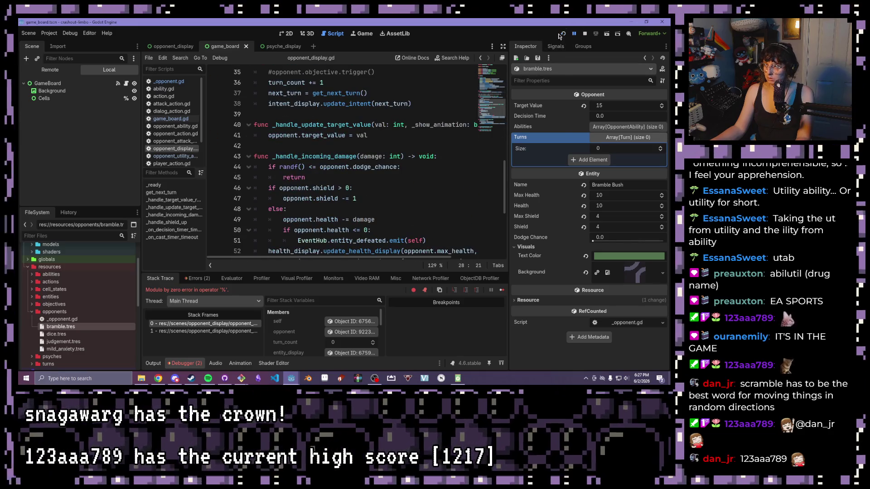
left_click(562, 34)
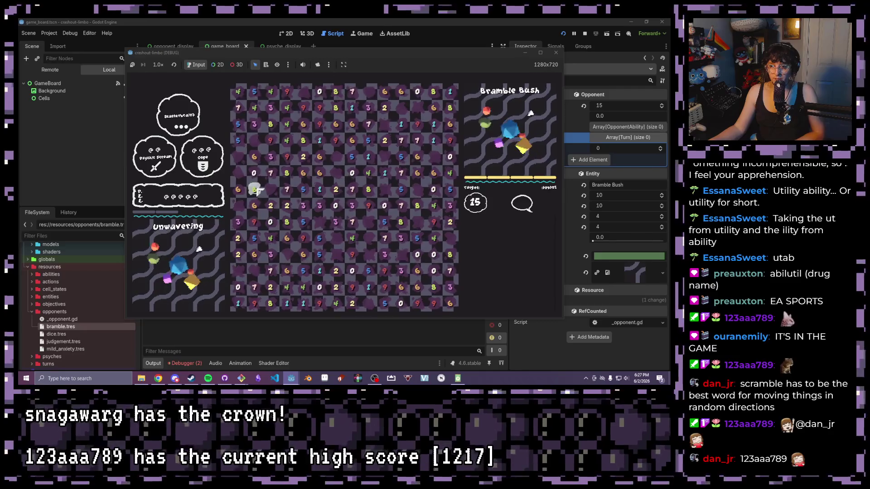
left_click(284, 177)
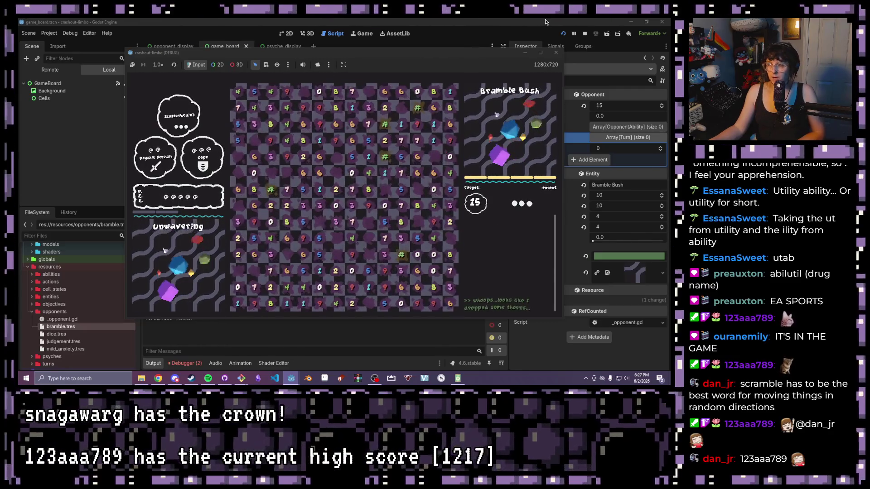
left_click(556, 52)
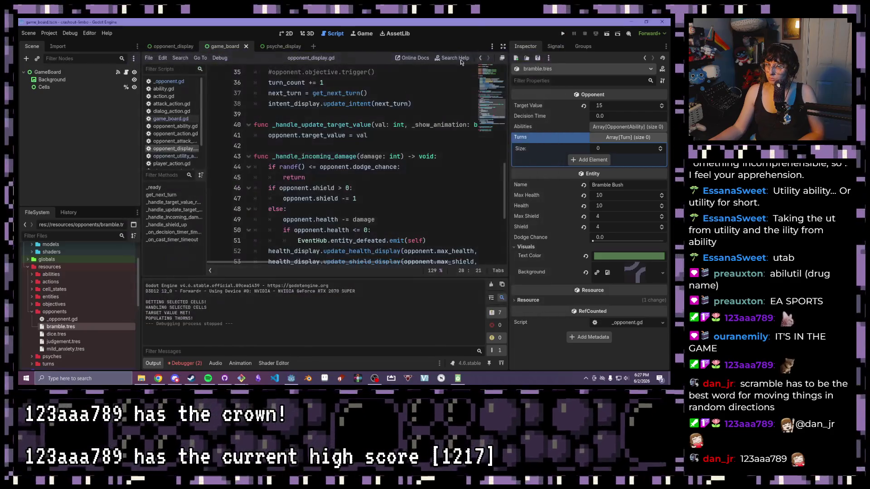
Jump from the Debugger's 'Time should be greater than zero' error to opponent_display.gd line 24.
left_click(183, 364)
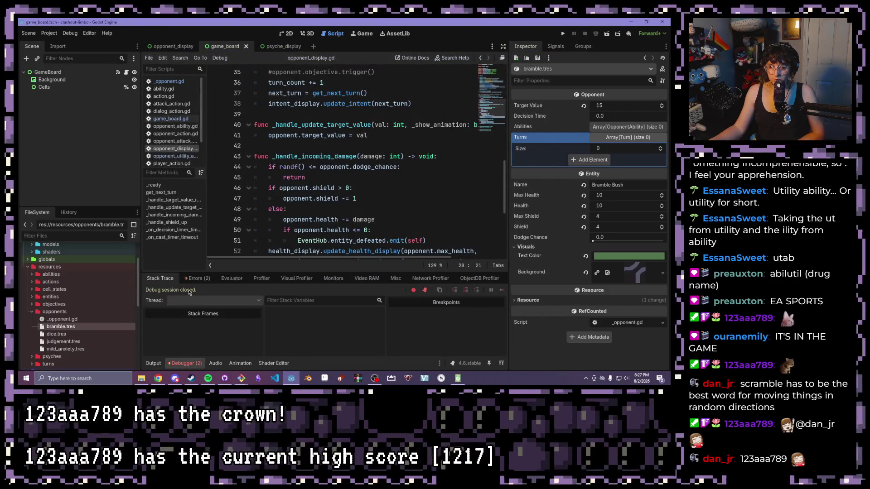
left_click(195, 278)
mouse_move(267, 320)
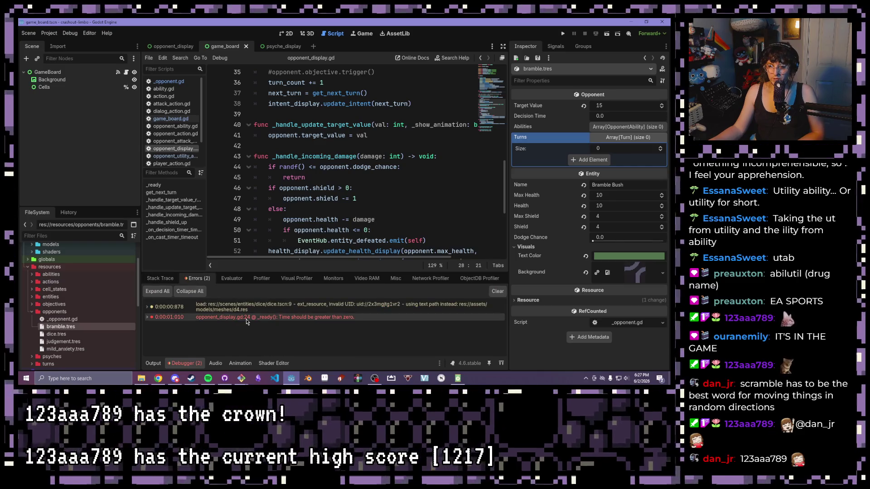
left_click(247, 321)
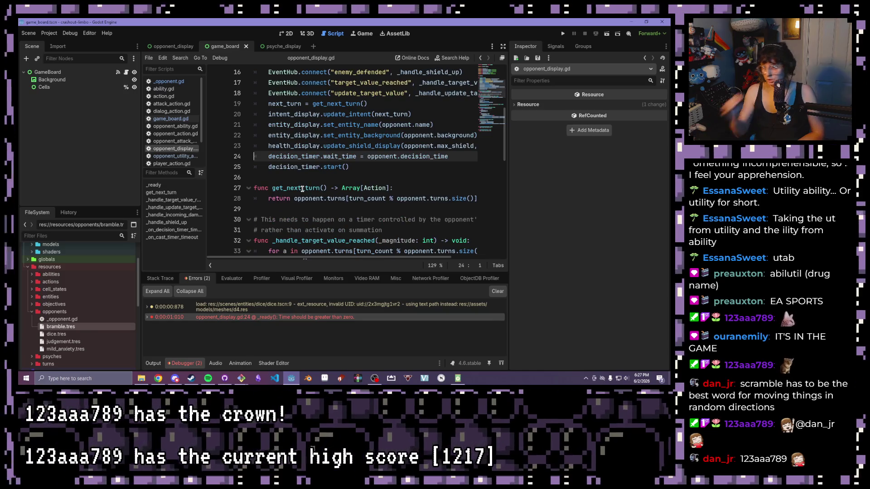
Default decision_time to 2.0 in _opponent.gd so Bramble Bush shows 2.0, save, then test-run the game.
left_click(58, 327)
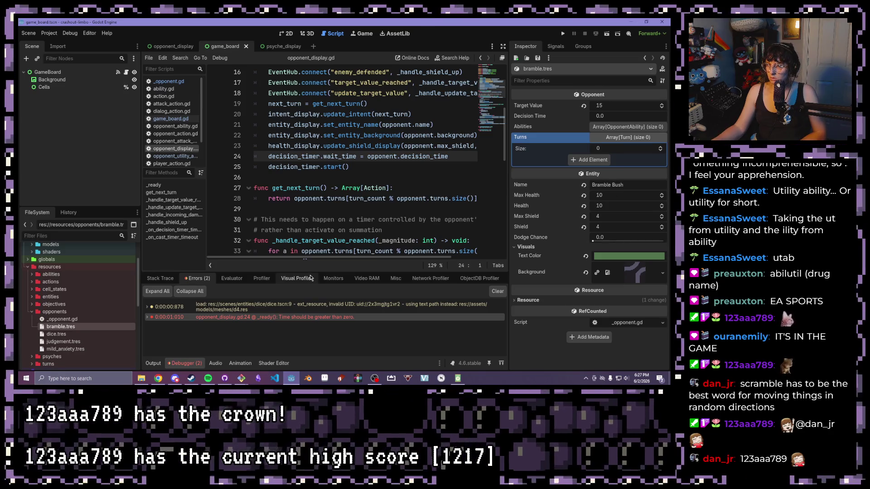
left_click(622, 114)
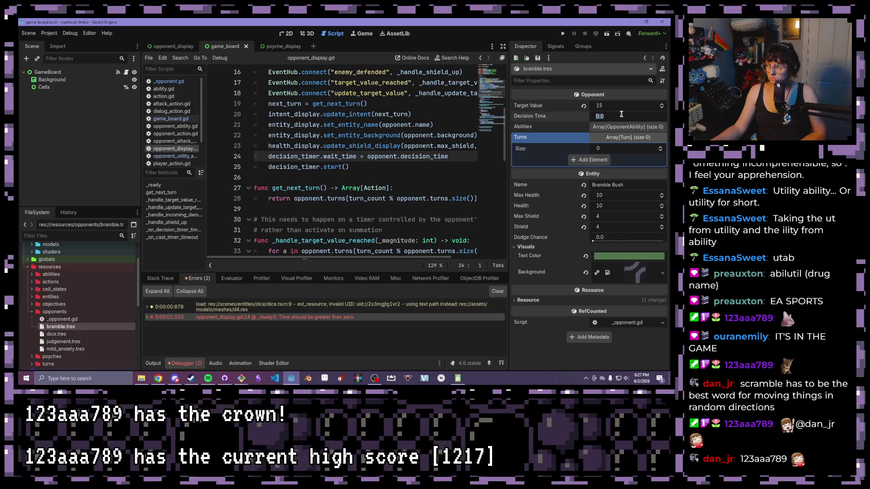
left_click(172, 82)
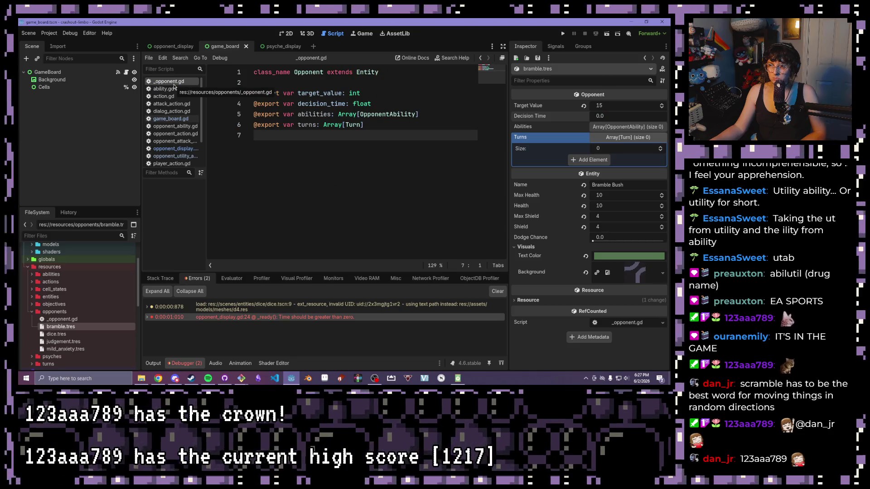
left_click(407, 100)
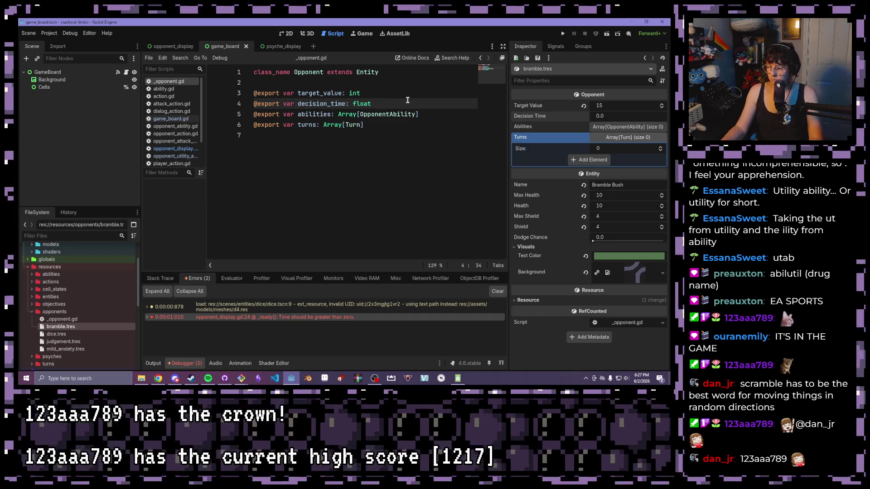
type("2")
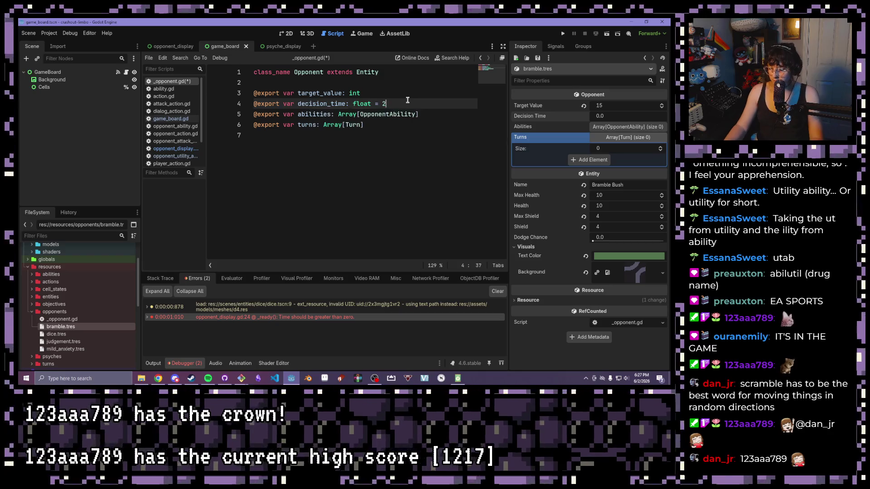
key("ctrl+s")
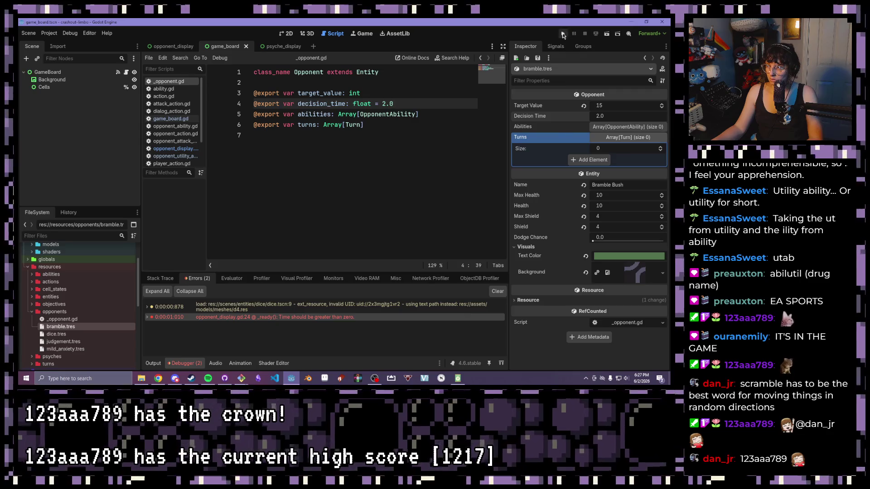
left_click(562, 34)
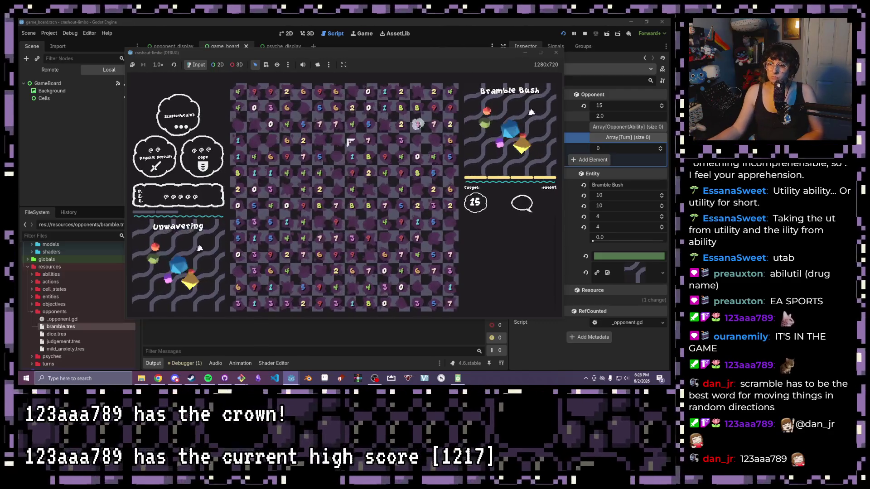
left_click(556, 52)
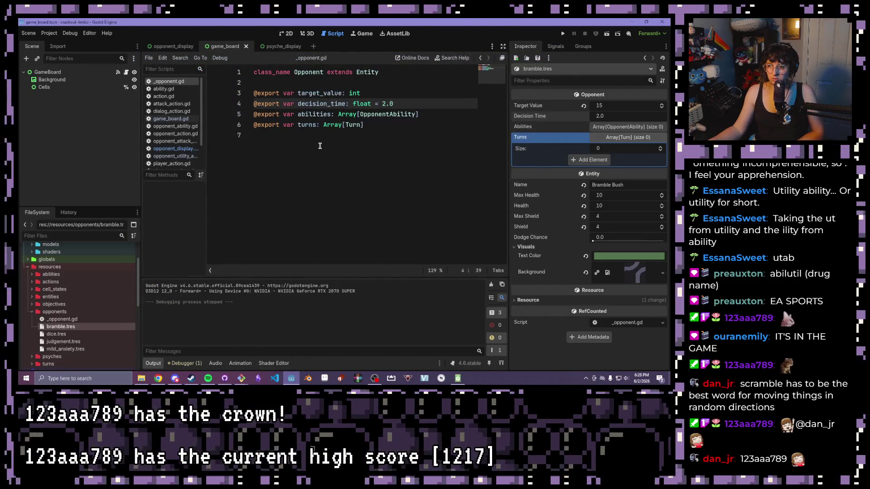
Open resources/turns/turn.gd from the FileSystem dock.
left_click(320, 146)
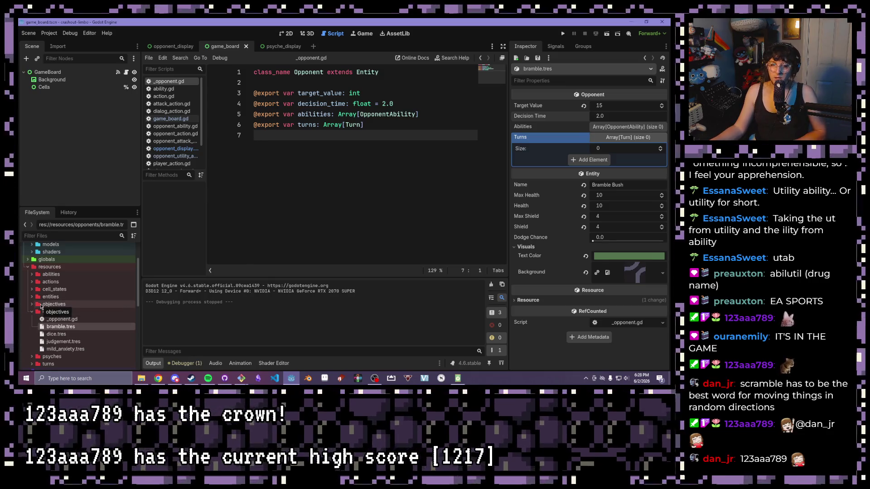
left_click(32, 312)
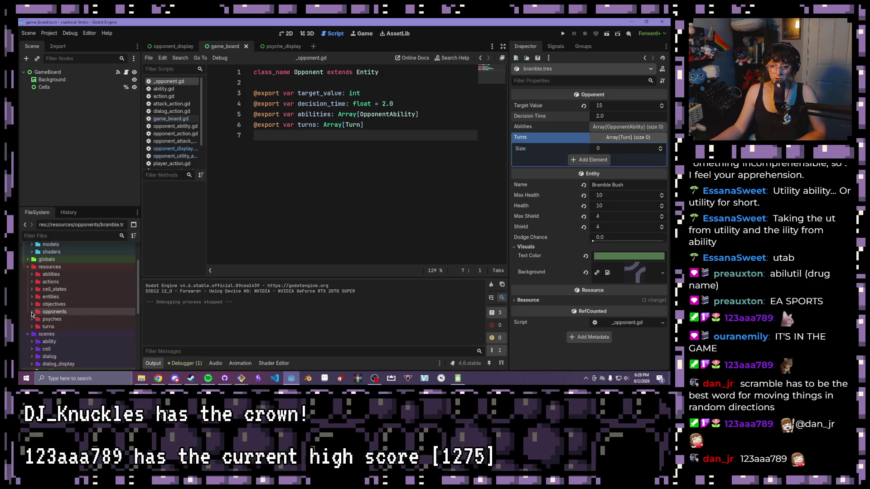
scroll(55, 308, "up", 3)
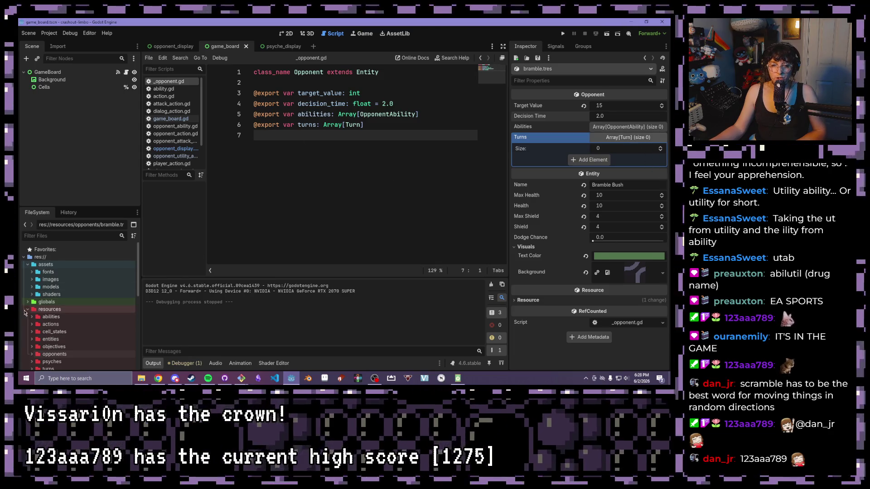
left_click(29, 316)
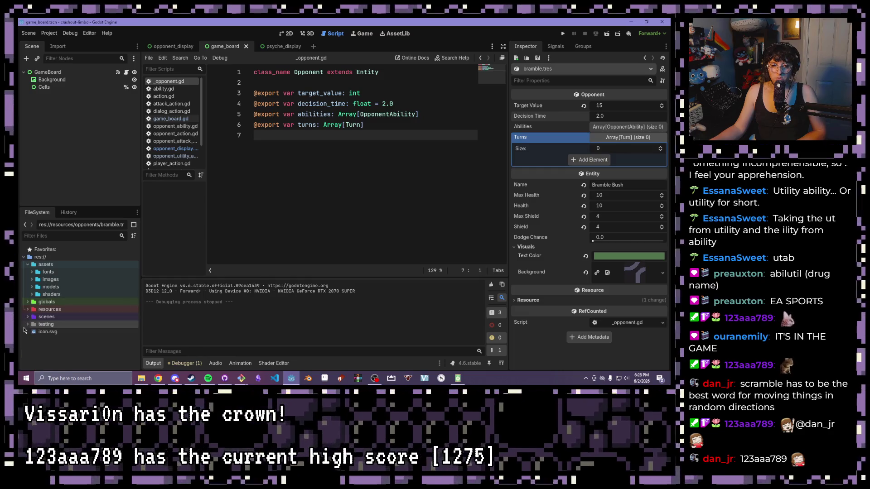
left_click(29, 310)
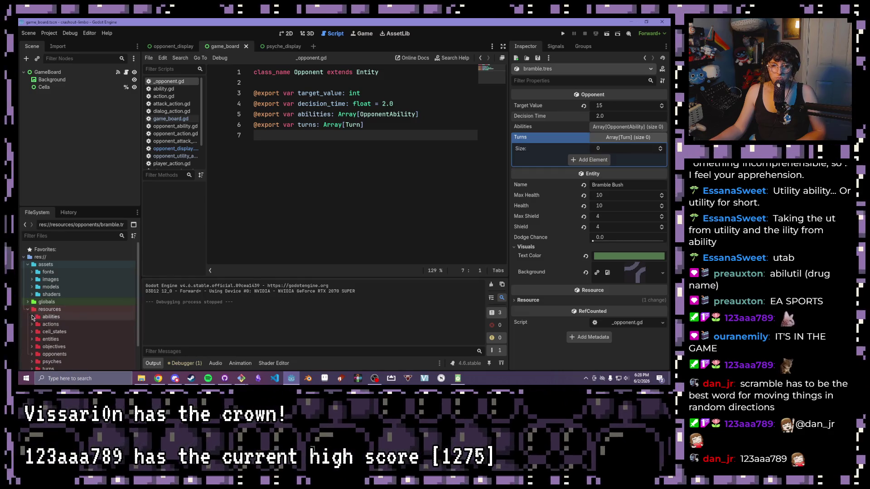
scroll(32, 324, "down", 1)
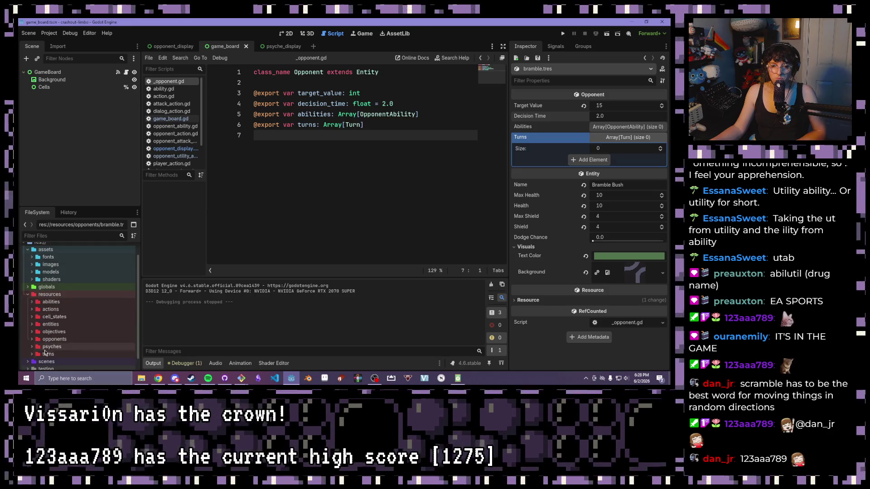
double_click(55, 362)
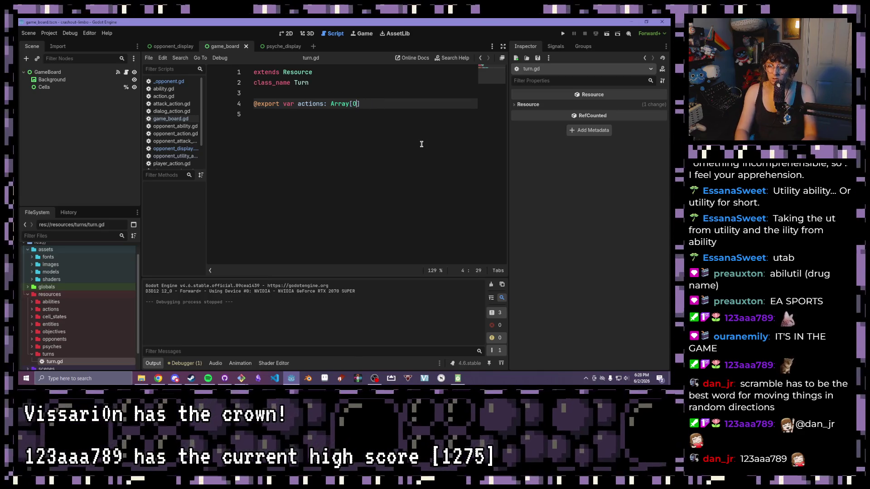
Set the actions export type to Array[OpponentAbility], then expand the abilities folder.
key("BackSpace")
key("BackSpace")
key("BackSpace")
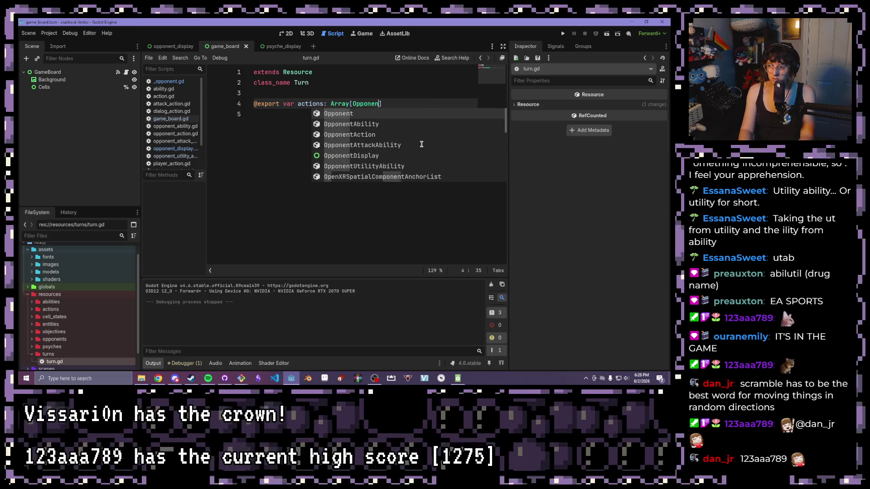
type("tAbilit")
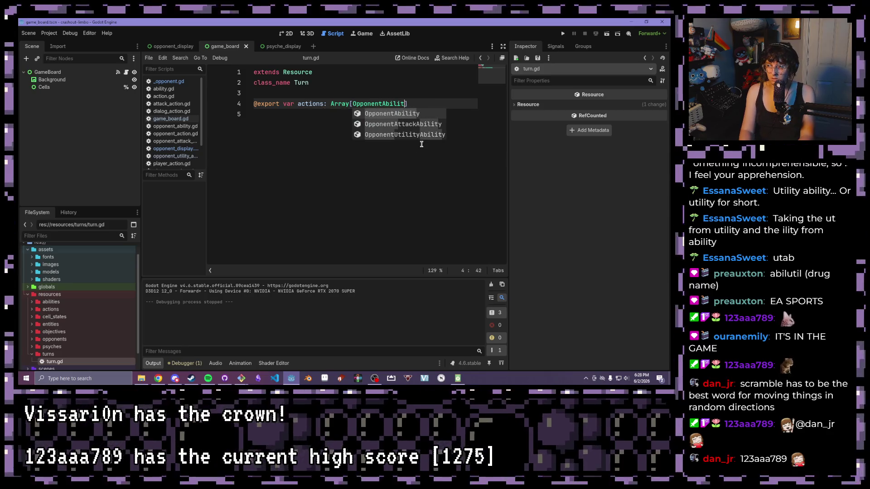
type("y")
left_click(331, 119)
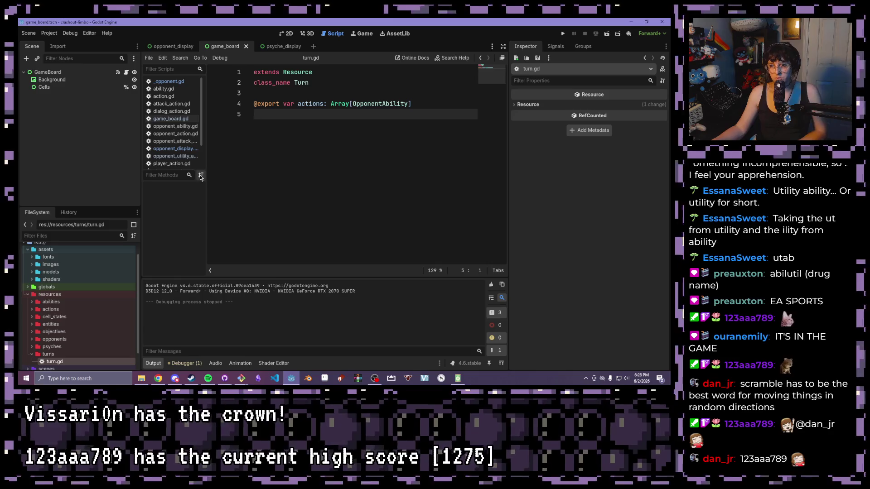
left_click(31, 301)
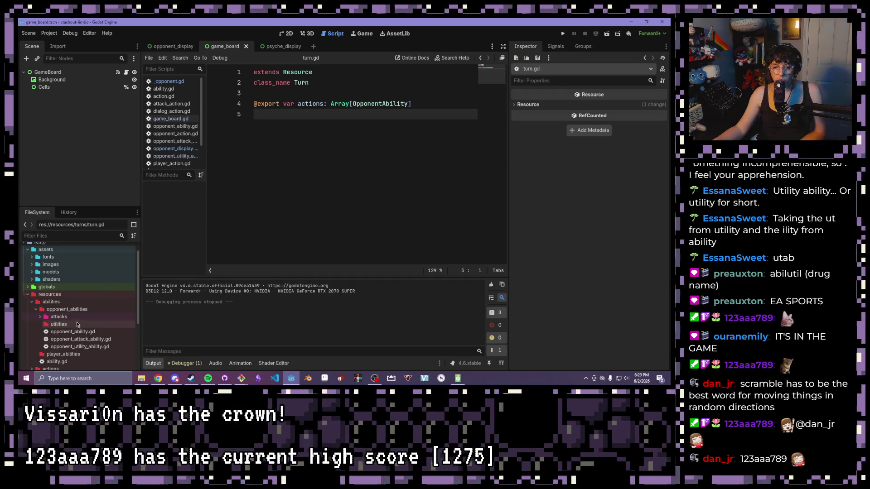
right_click(59, 325)
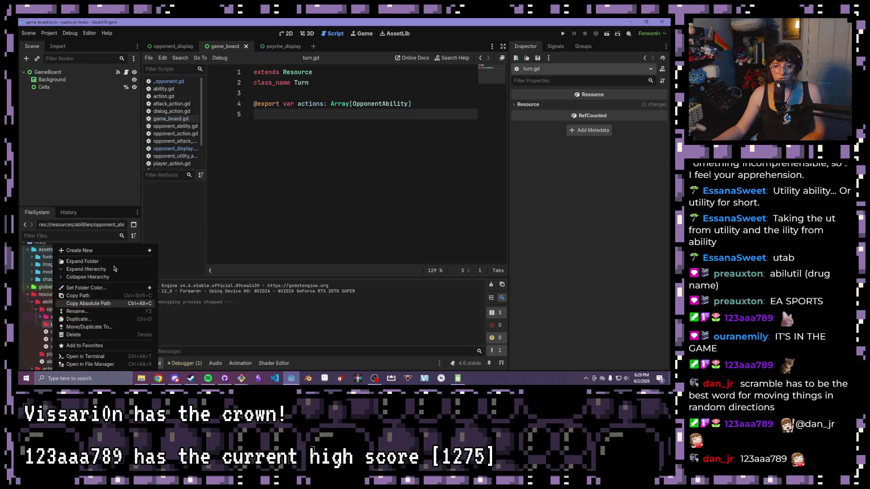
Colour the utilities folder green.
mouse_move(134, 255)
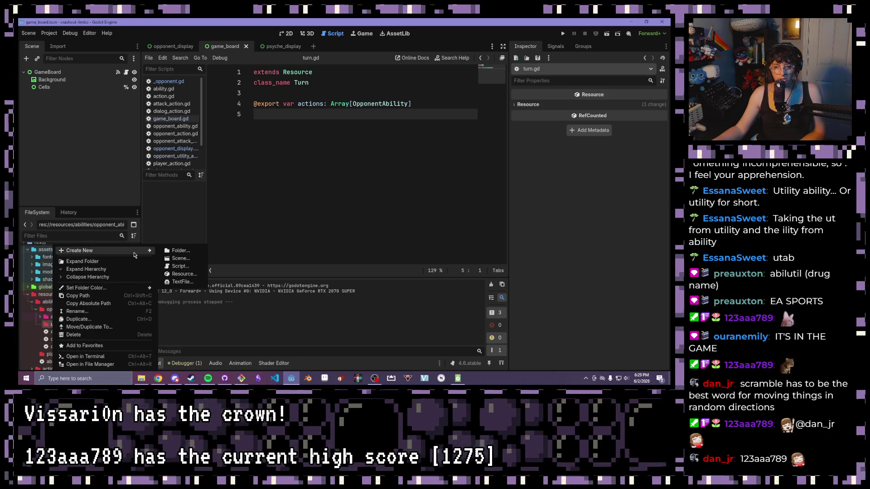
mouse_move(85, 290)
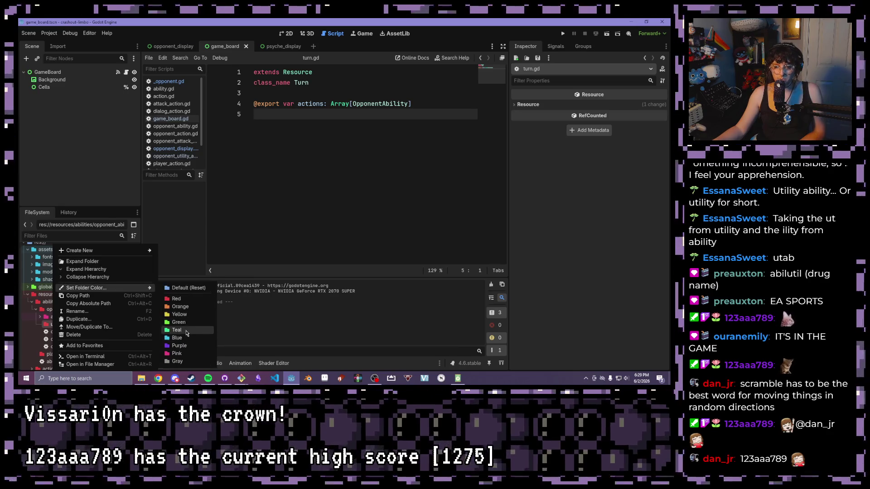
left_click(186, 322)
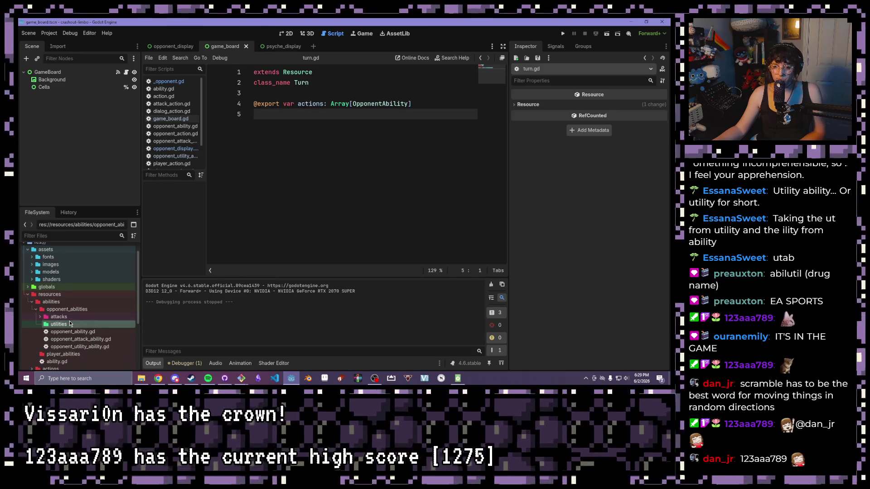
Create a new opponent utility ability resource in utilities and save it as scramble.tres.
right_click(70, 323)
mouse_move(105, 253)
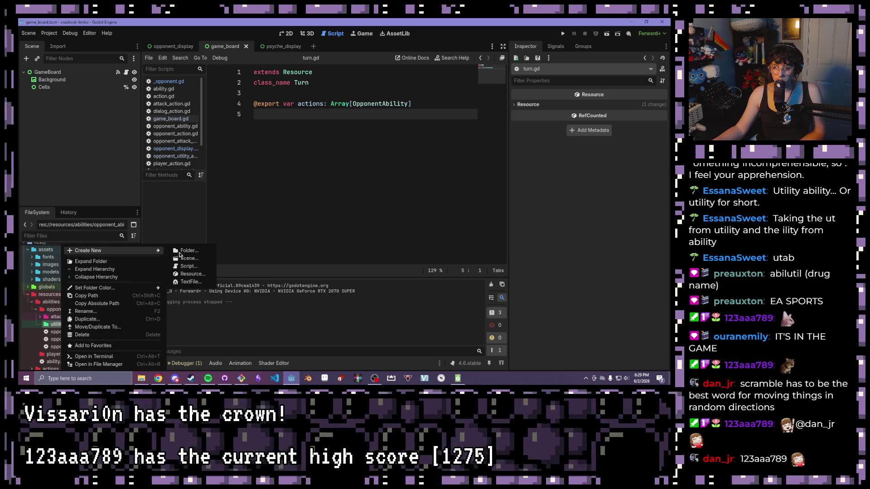
left_click(192, 274)
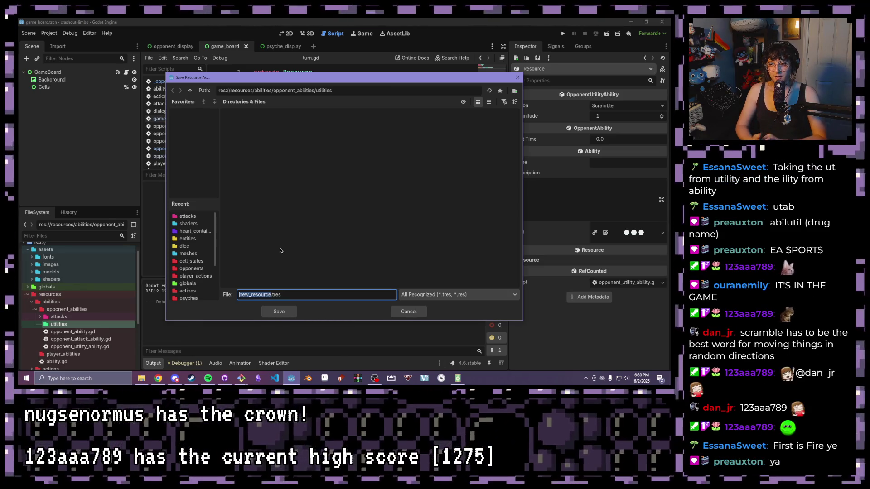
type("scramb")
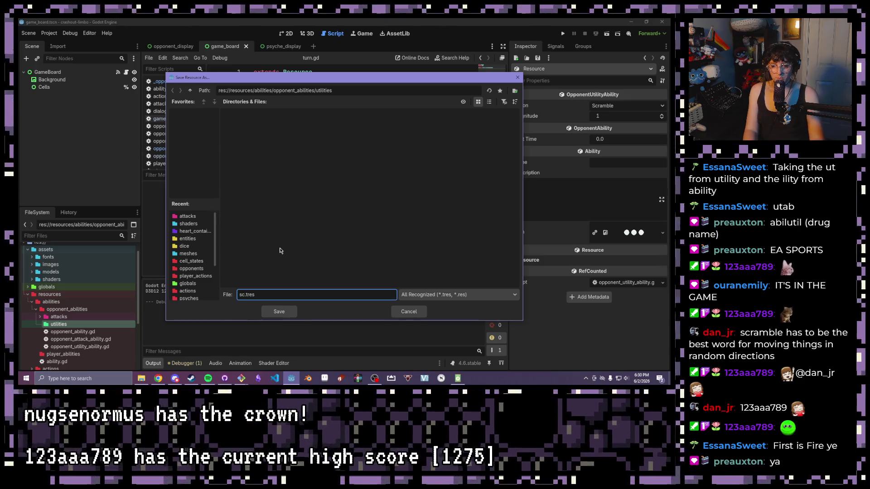
type("le")
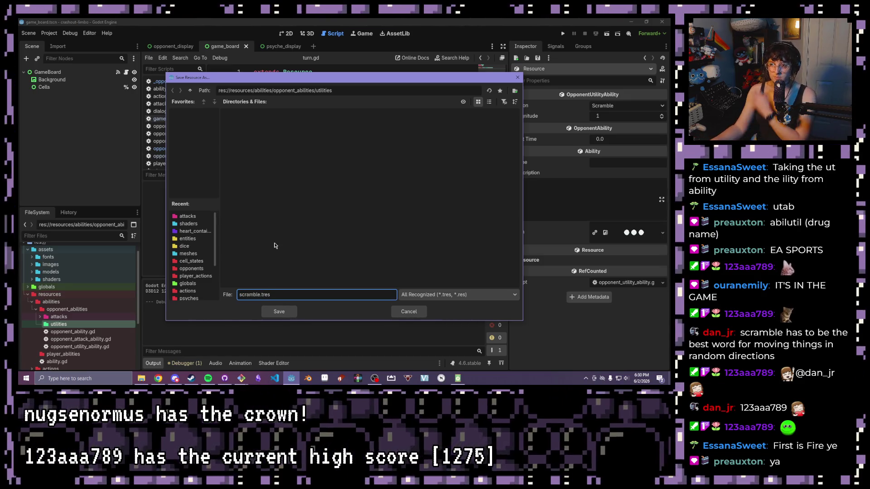
left_click_drag(238, 295, 259, 297)
left_click(259, 297)
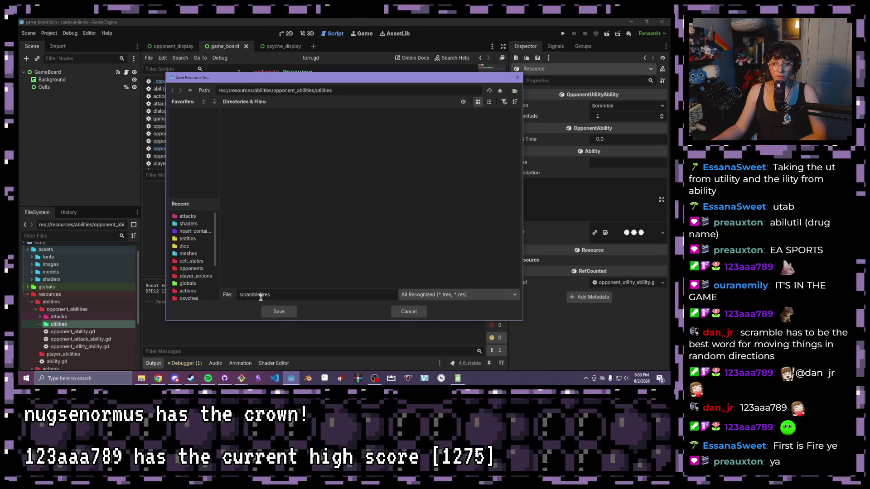
left_click_drag(259, 296, 233, 298)
left_click(279, 311)
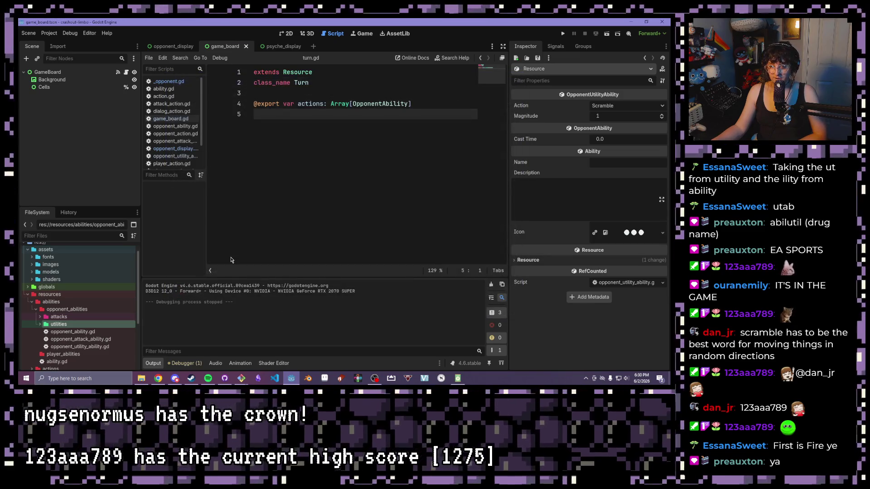
Set scramble.tres Magnitude to 14 and Cast Time to 2.0.
left_click(44, 324)
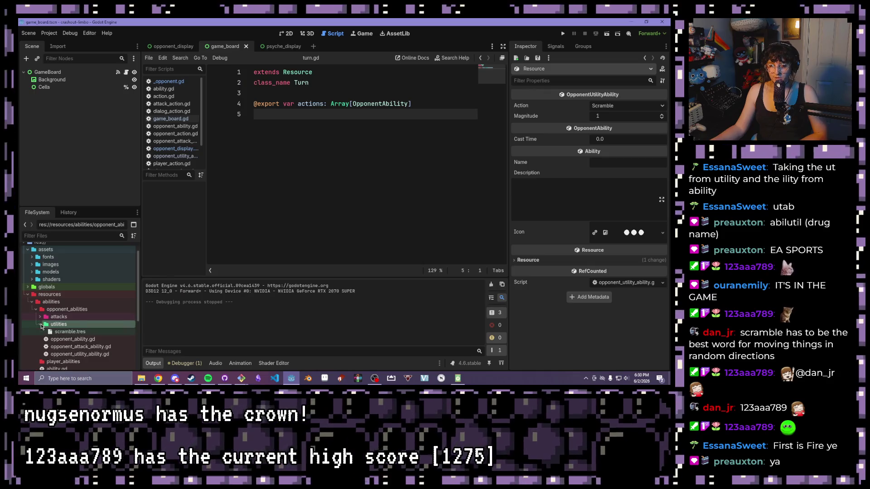
left_click(612, 116)
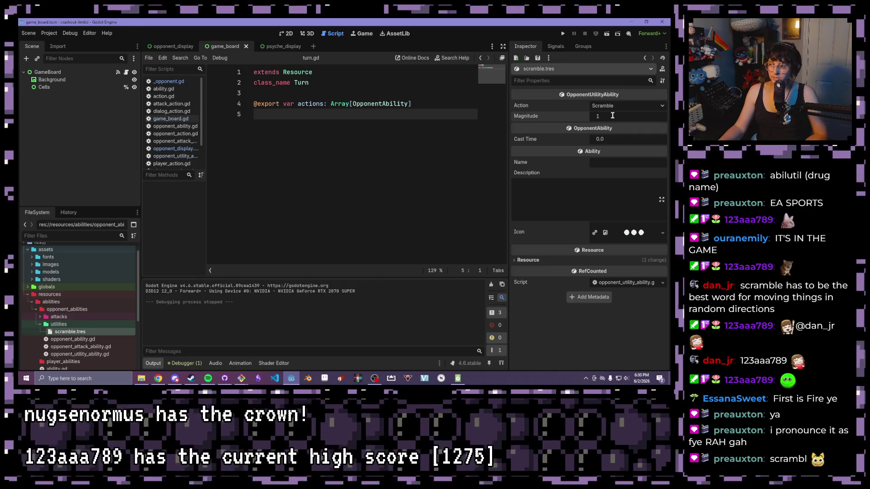
type("4")
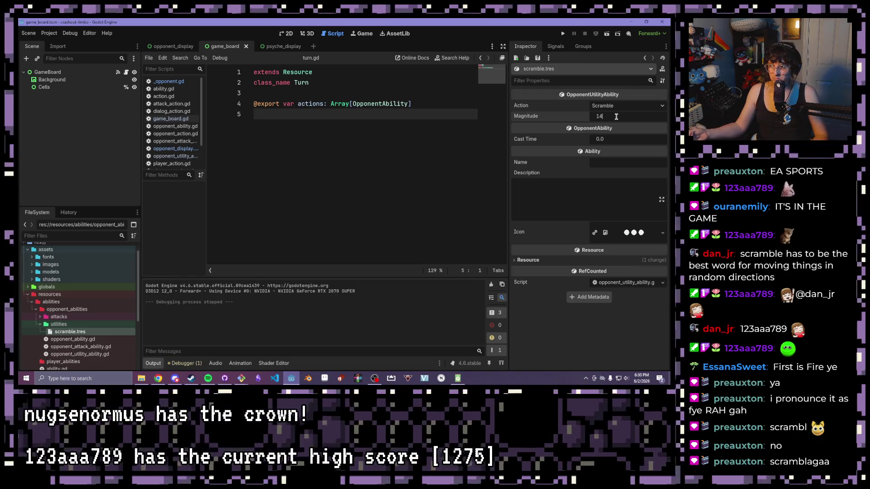
left_click(607, 140)
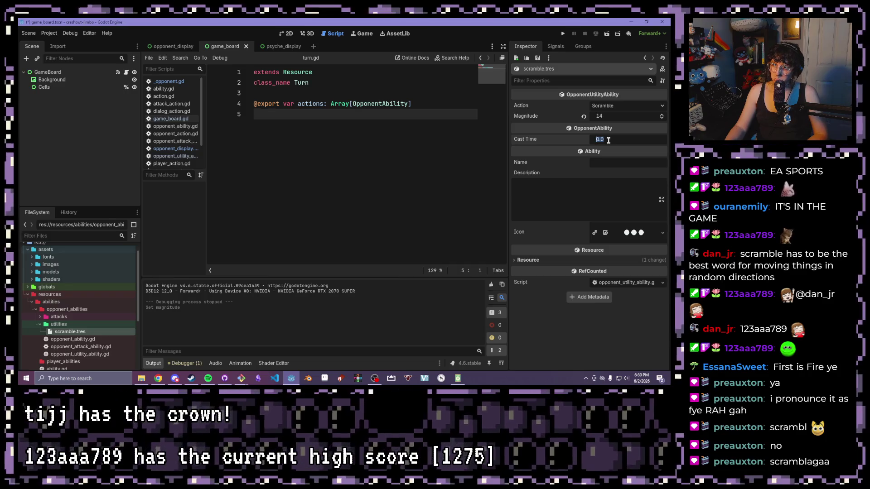
type("2")
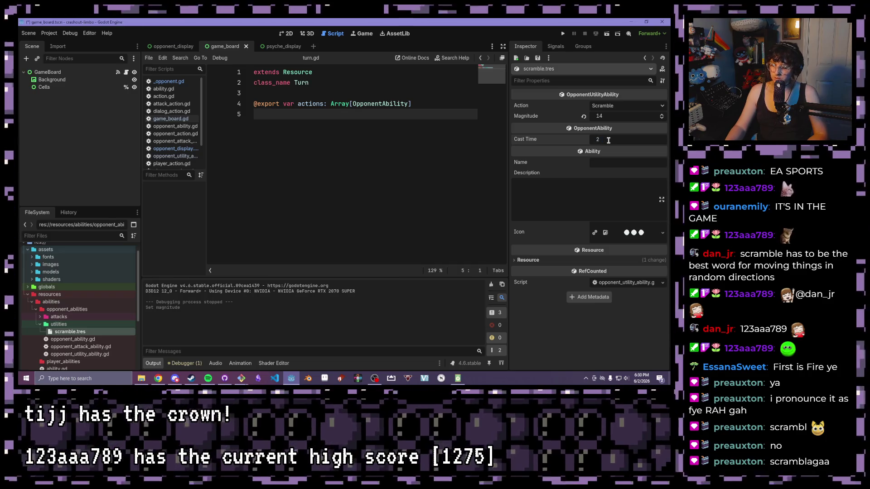
left_click(603, 164)
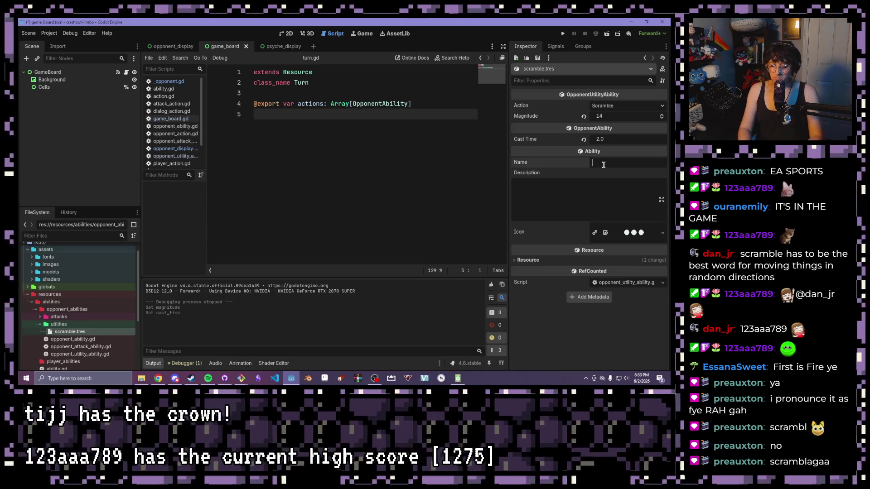
Name it Scrambl, describe it as "Watch out, we're scramblin' over here", and save.
type("Scramb")
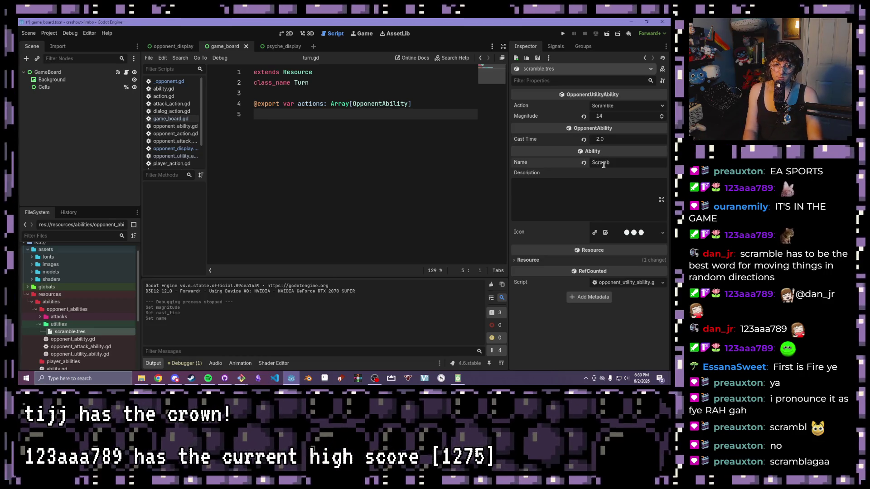
type("l")
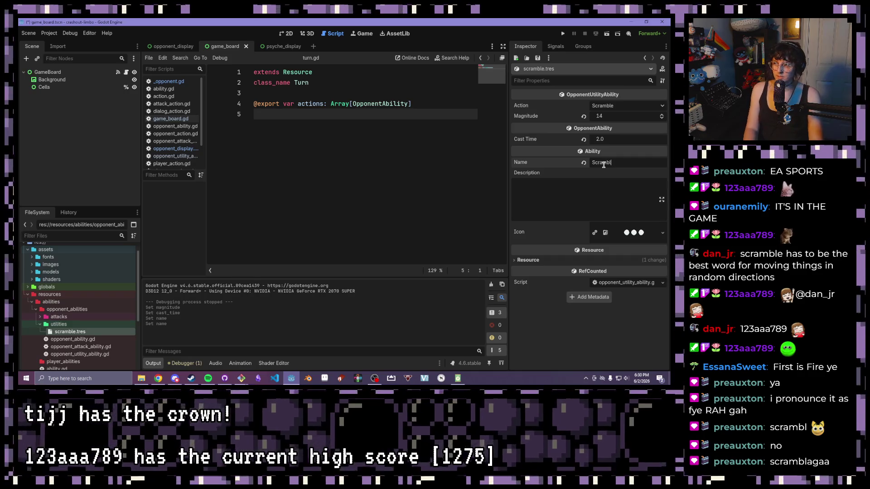
left_click(605, 185)
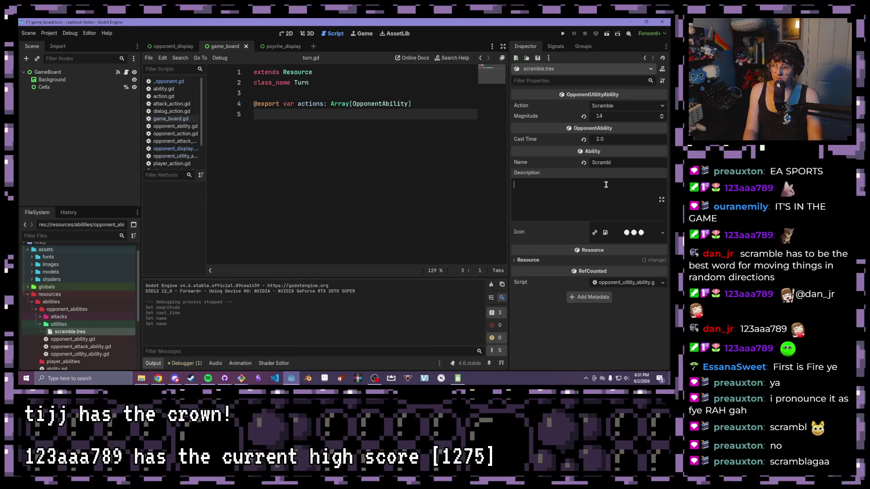
type("Watch o")
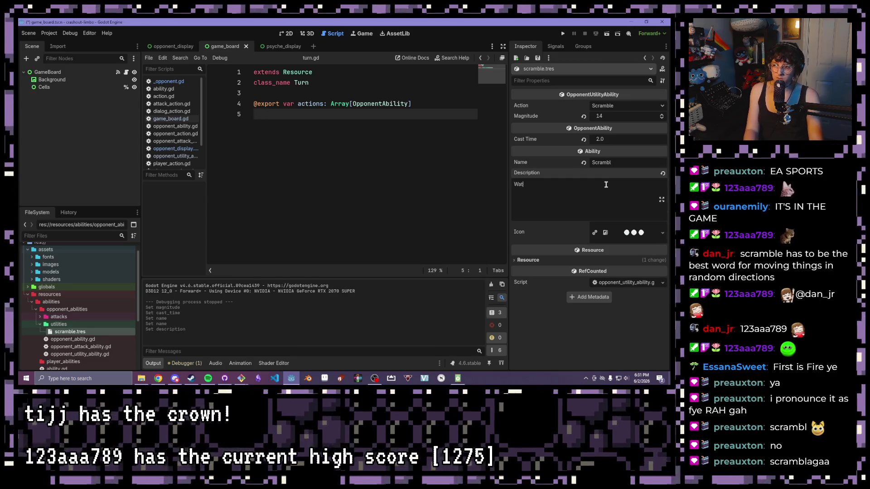
type("ut, ")
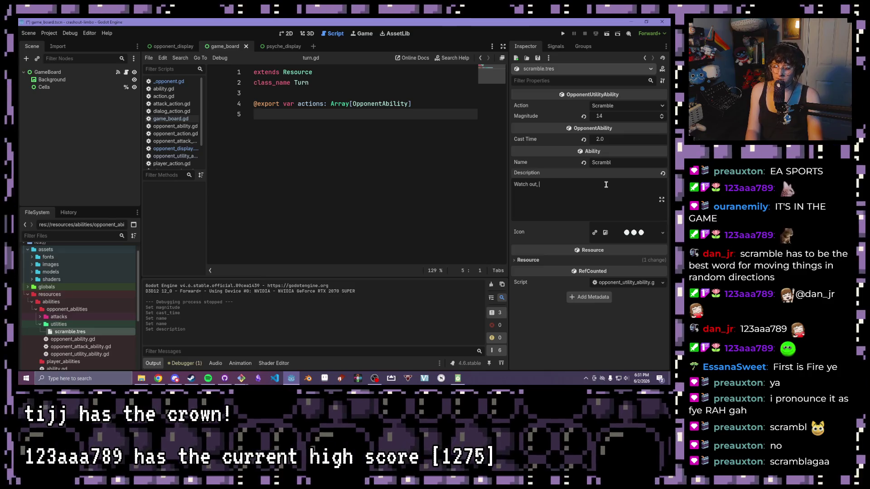
type("we're scrambl")
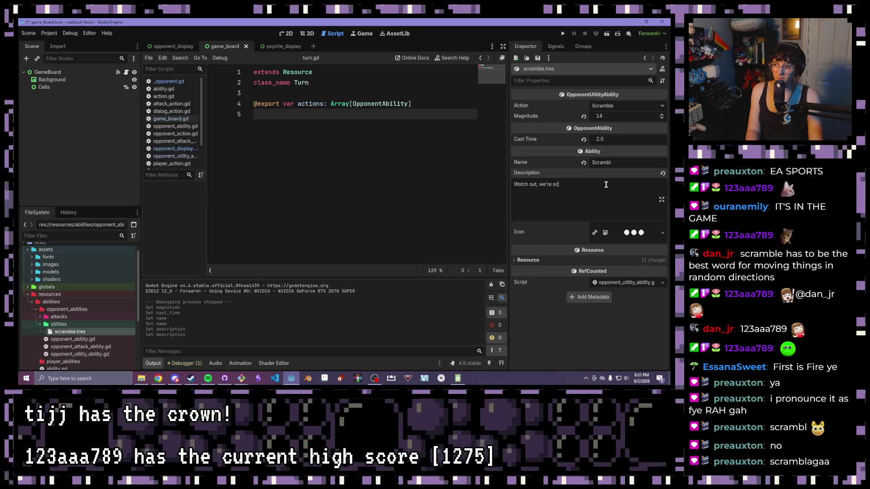
type("in' over here")
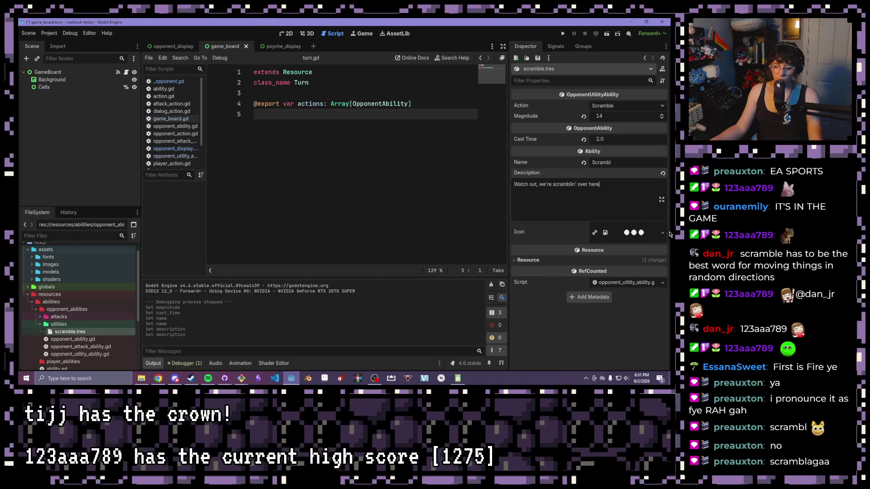
key("ctrl+s")
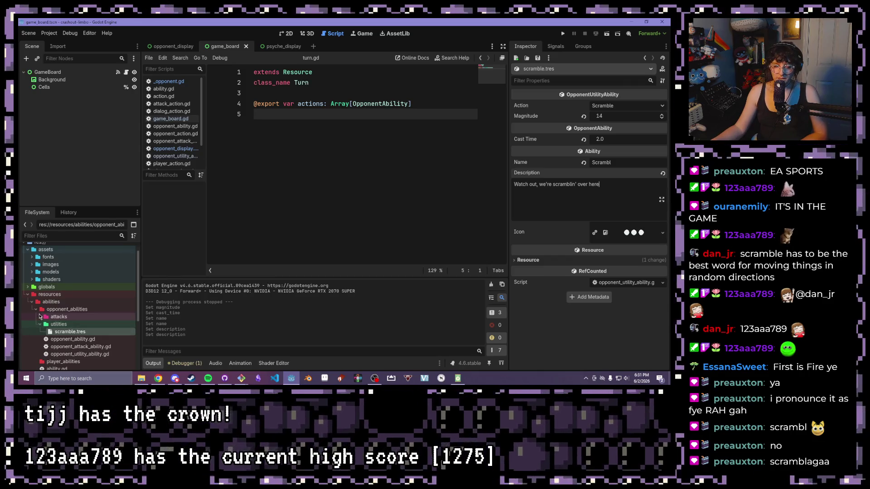
Browse the FileSystem dock and expand the opponents folder.
left_click(40, 317)
left_click(40, 317)
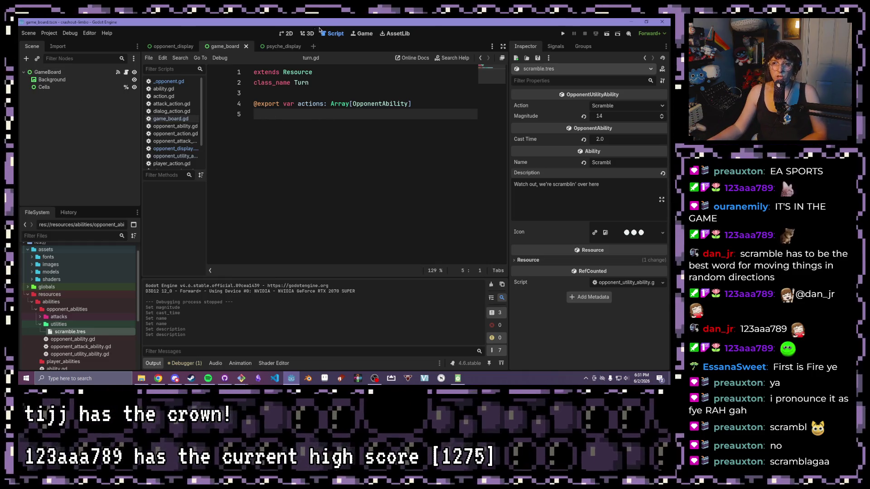
scroll(62, 362, "down", 3)
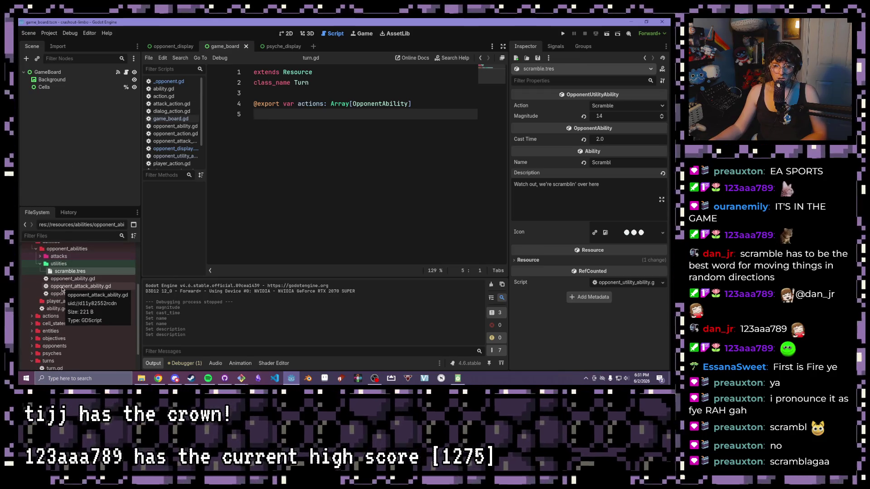
left_click(32, 346)
scroll(41, 345, "down", 3)
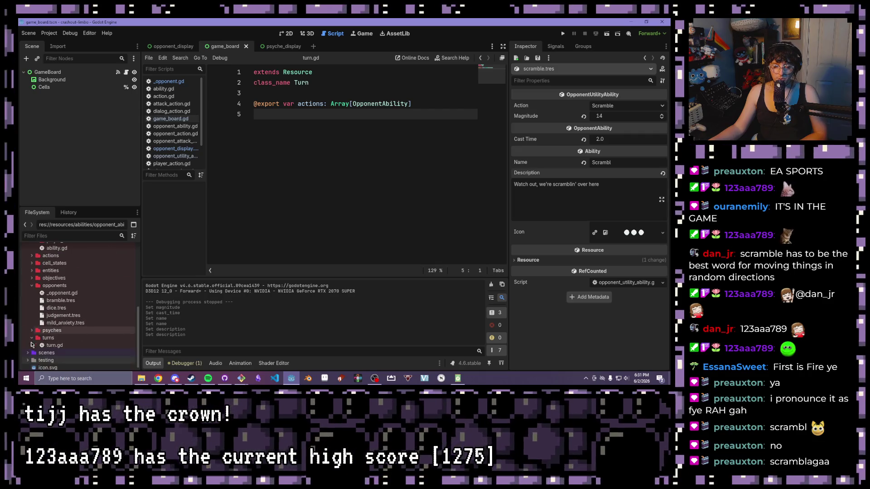
In dice.tres, delete the second turn and make scramble.tres the first turn's only action.
left_click(55, 309)
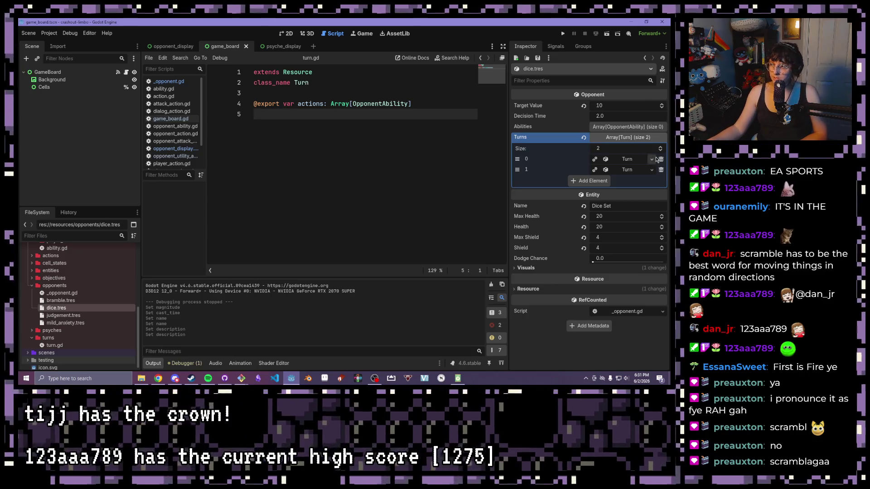
left_click(634, 159)
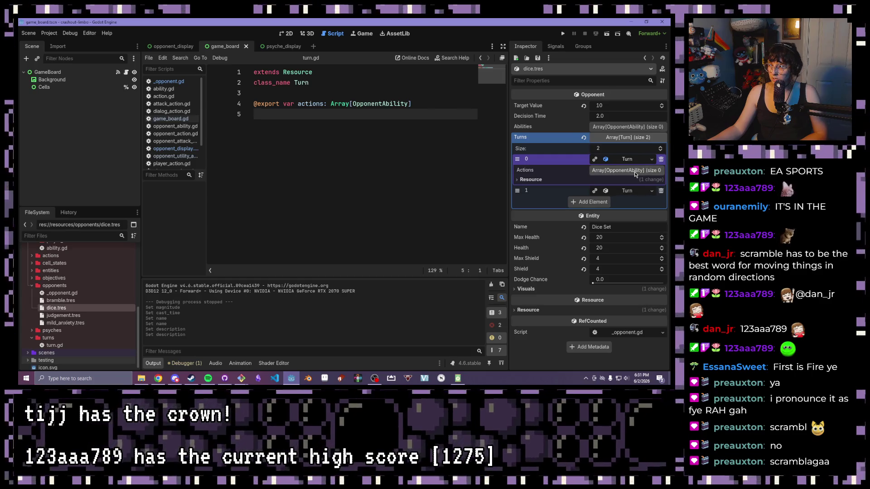
left_click(634, 170)
left_click(635, 172)
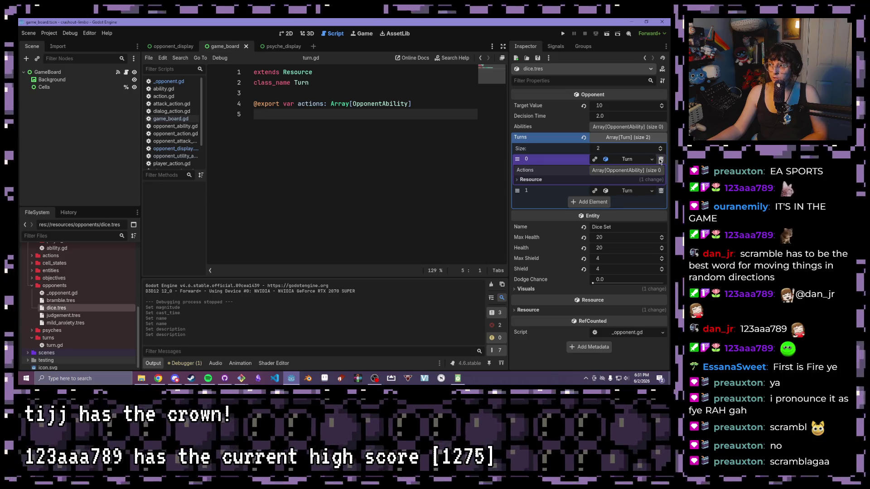
left_click(662, 191)
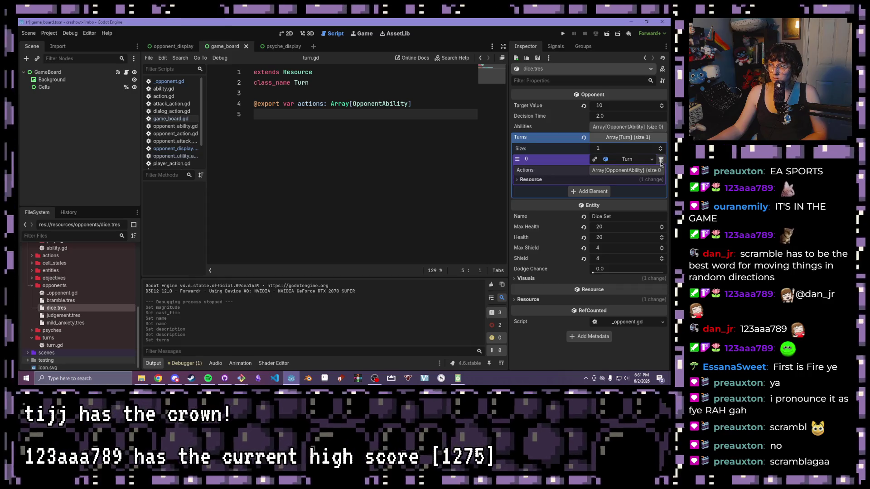
left_click(635, 169)
left_click(590, 192)
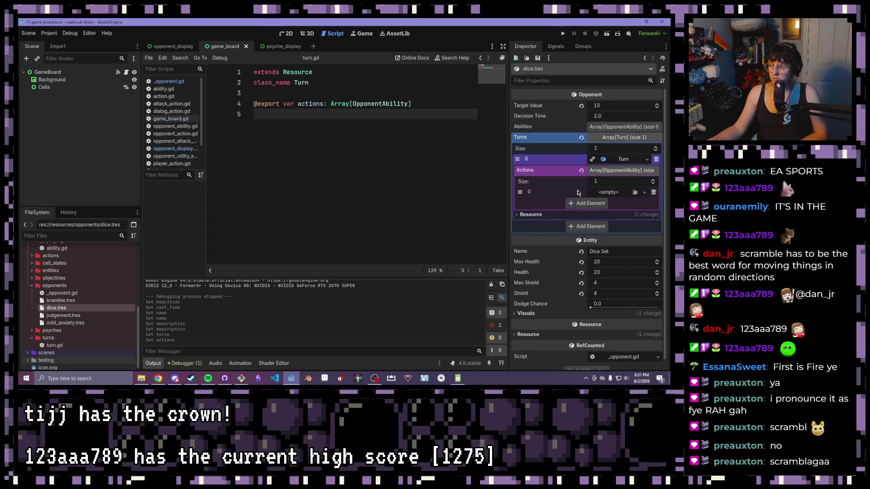
left_click(634, 192)
left_click(326, 136)
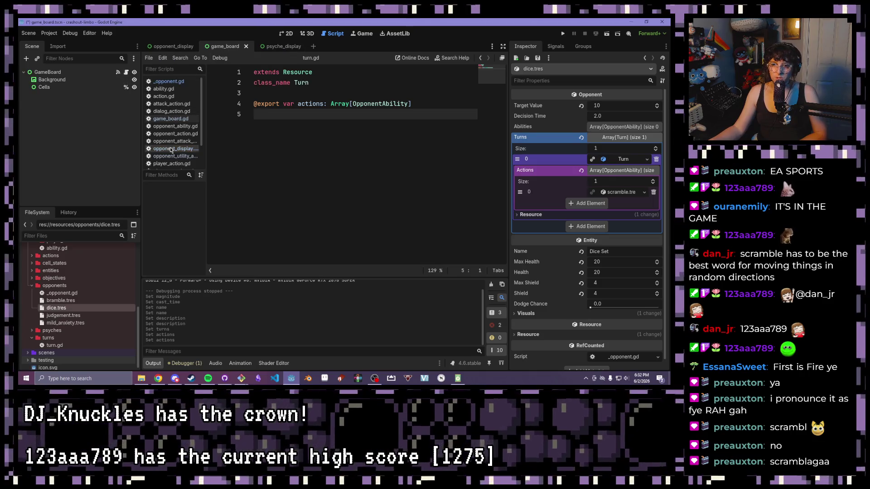
scroll(176, 108, "down", 1)
Open game_board.gd and jump to the handle_scramble_board function.
left_click(176, 108)
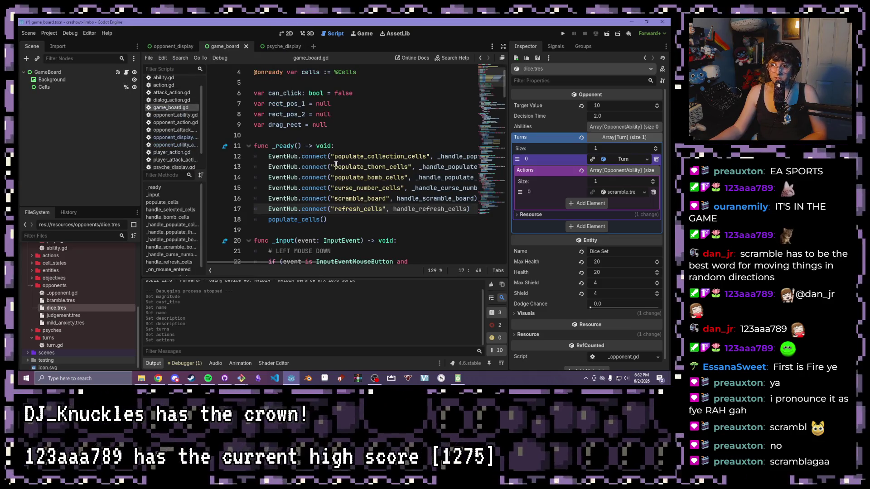
scroll(319, 159, "down", 1)
scroll(319, 159, "down", 15)
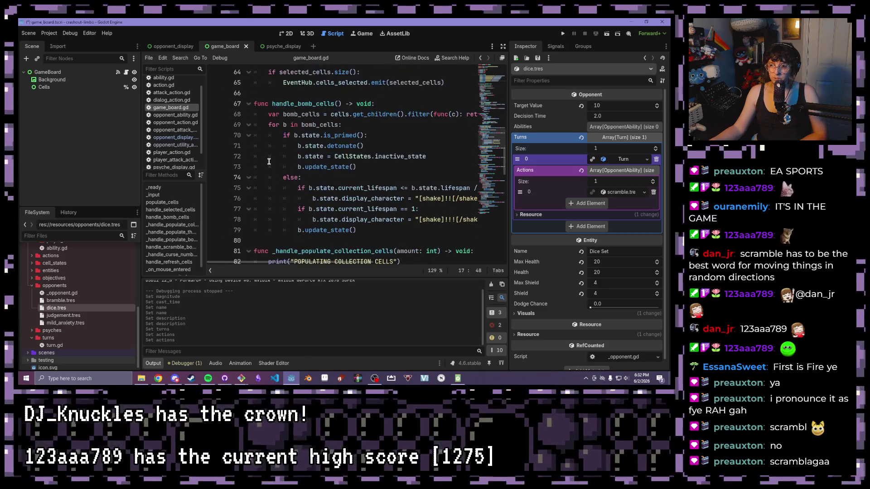
scroll(254, 150, "down", 1)
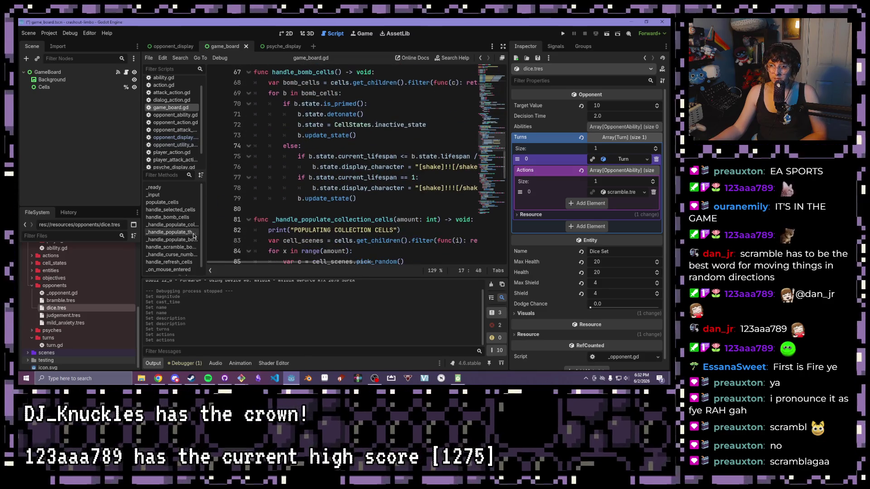
left_click(174, 247)
scroll(283, 175, "down", 2)
scroll(283, 176, "down", 2)
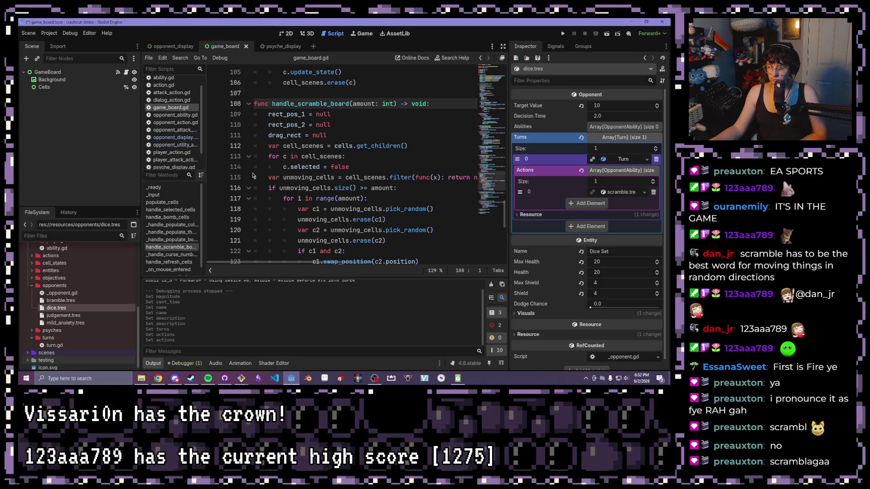
Review the unmoving_cells filter, size check and swap loop on lines 115–117.
mouse_move(267, 178)
left_mouse_down()
mouse_move(512, 181)
mouse_move(255, 177)
left_mouse_up()
left_click(278, 177)
scroll(278, 176, "down", 1)
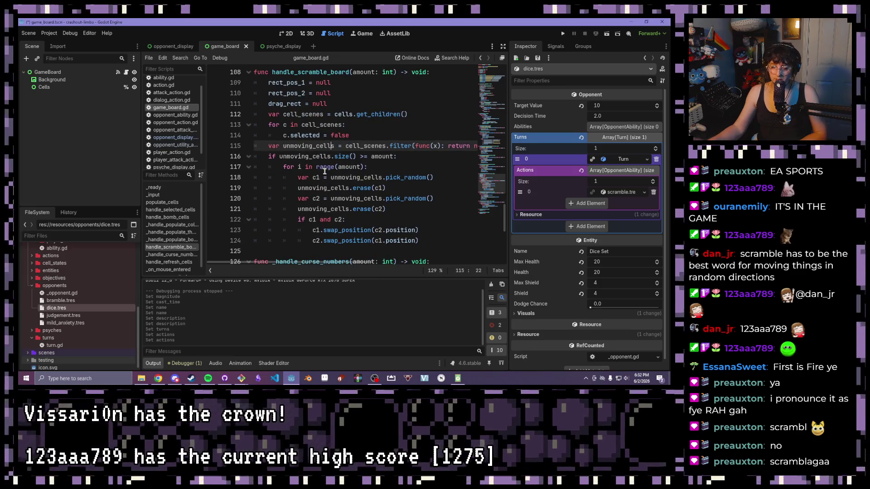
mouse_move(324, 171)
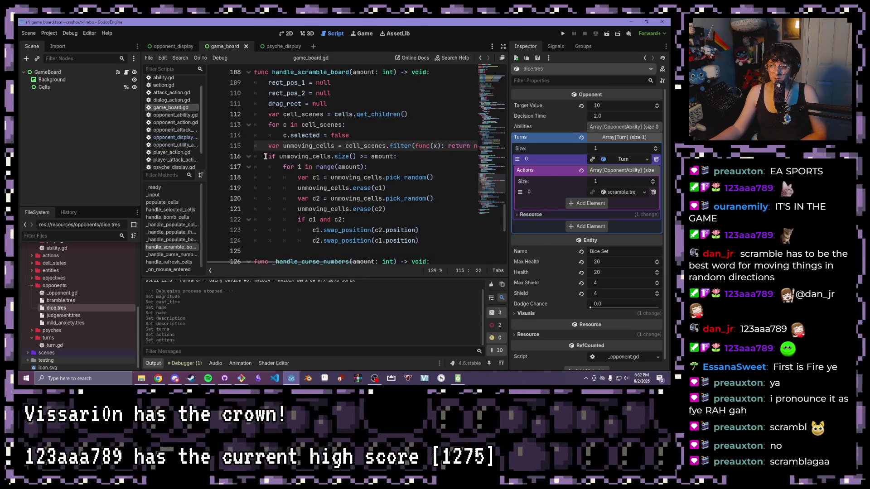
left_click(266, 157)
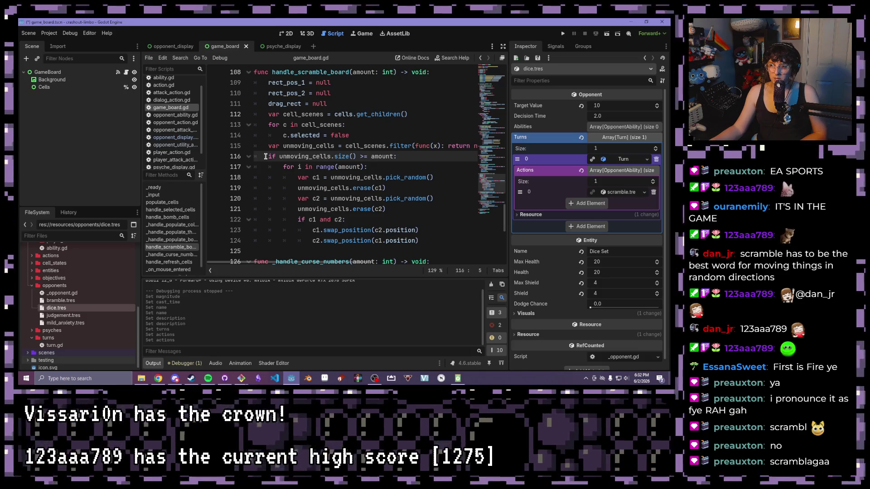
left_click_drag(266, 156, 403, 160)
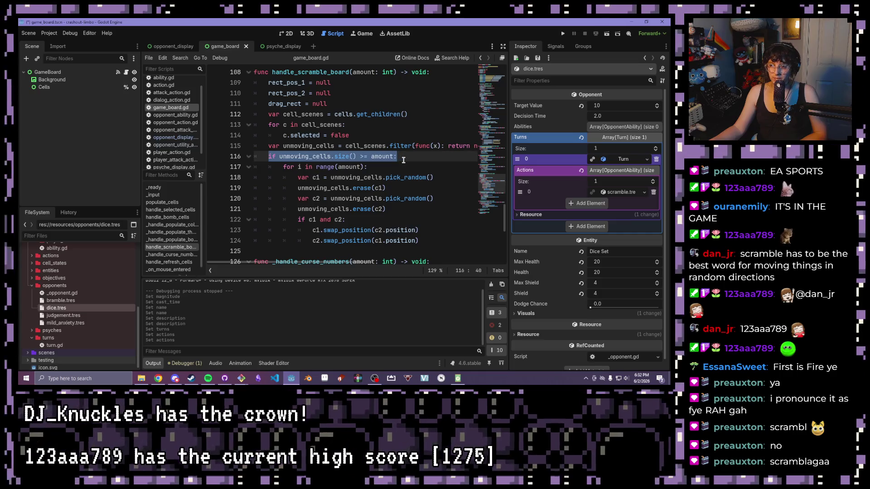
scroll(393, 109, "up", 1)
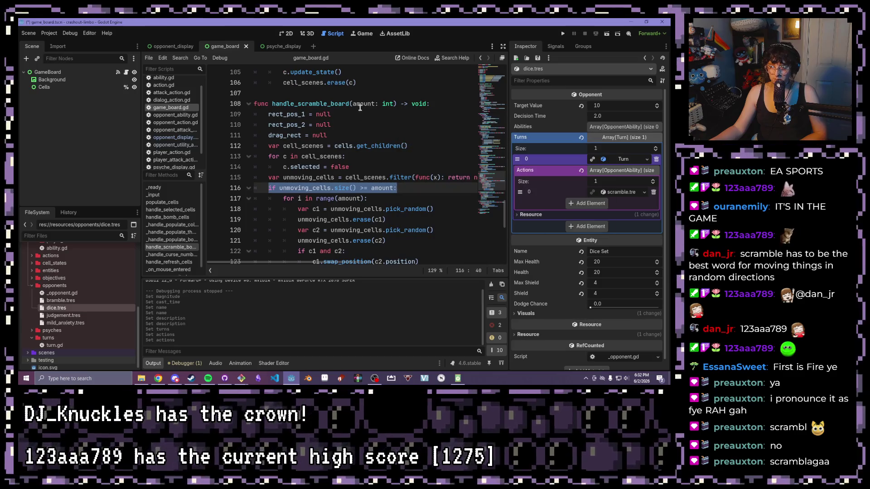
scroll(360, 114, "down", 3)
left_click_drag(282, 104, 426, 174)
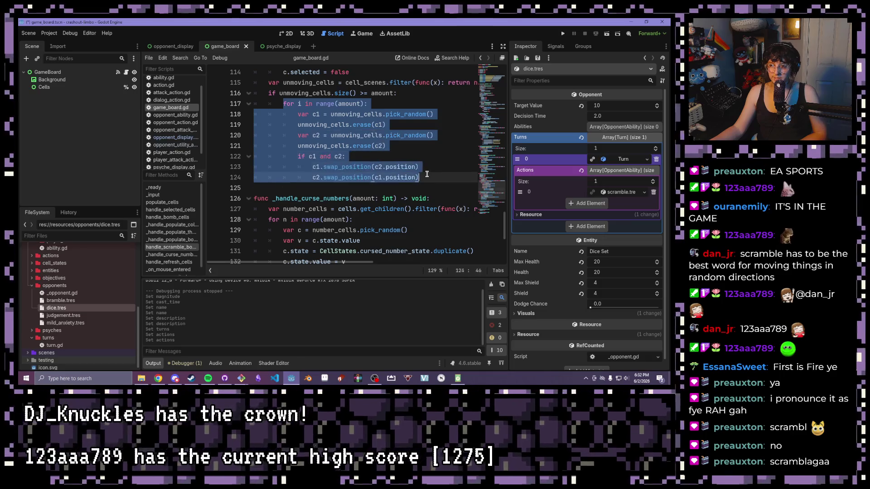
left_click(428, 177)
scroll(431, 178, "up", 2)
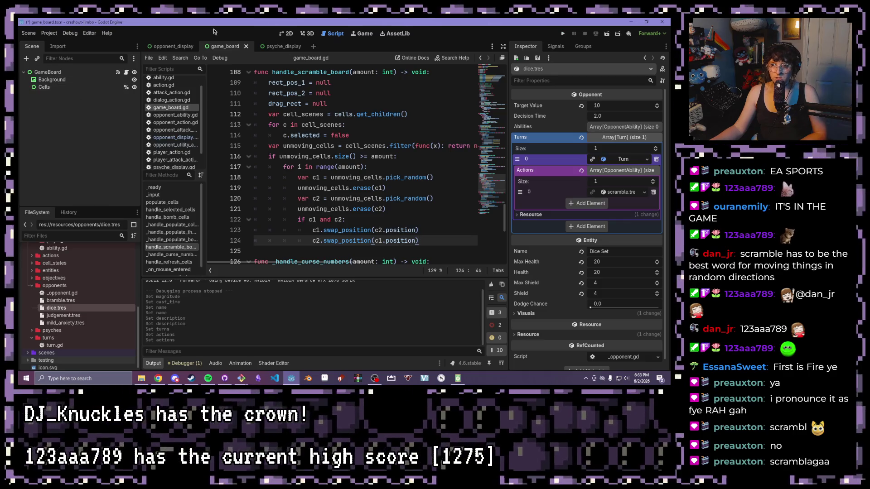
scroll(68, 295, "up", 4)
Expand the utilities and game scenes folders and open game.tscn.
double_click(47, 305)
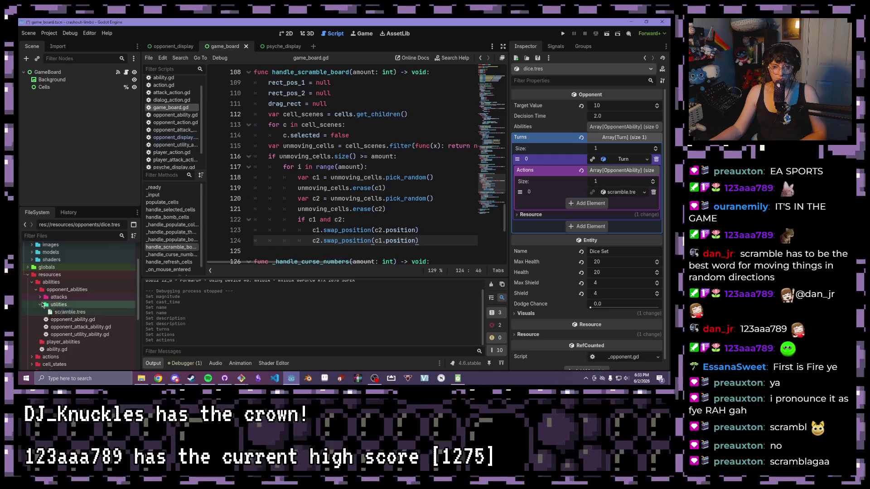
scroll(42, 305, "down", 5)
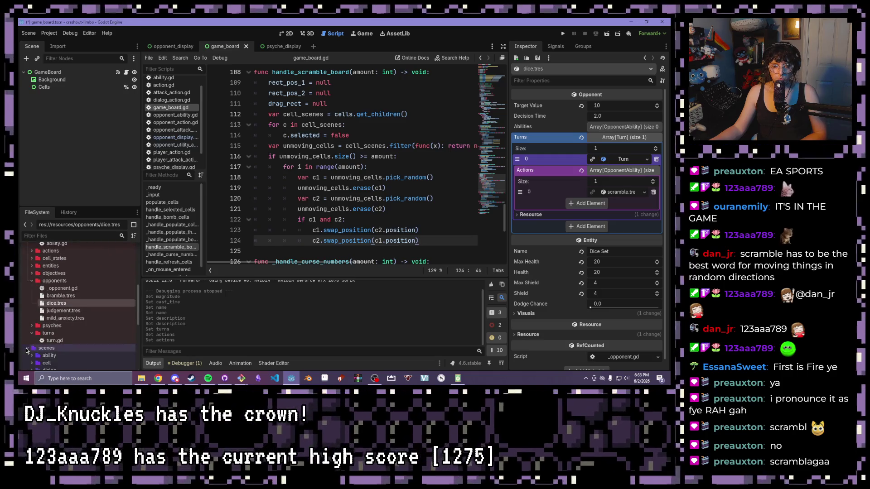
scroll(27, 350, "down", 4)
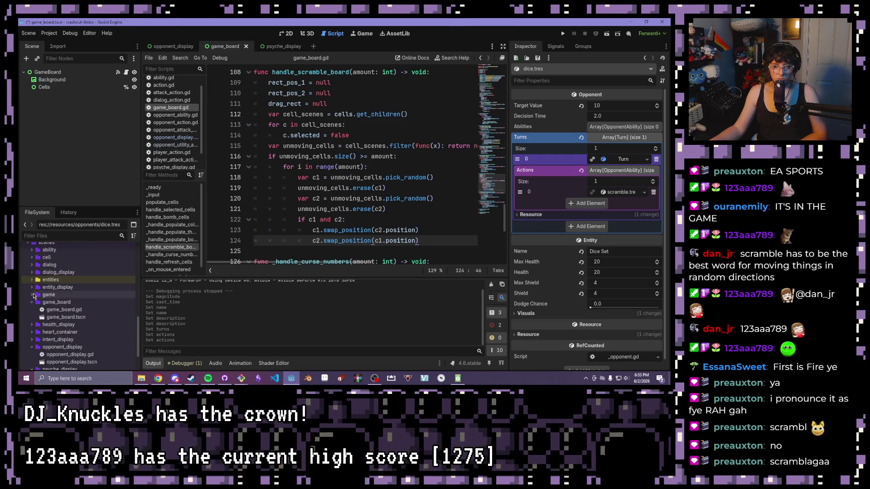
left_click(33, 296)
double_click(58, 310)
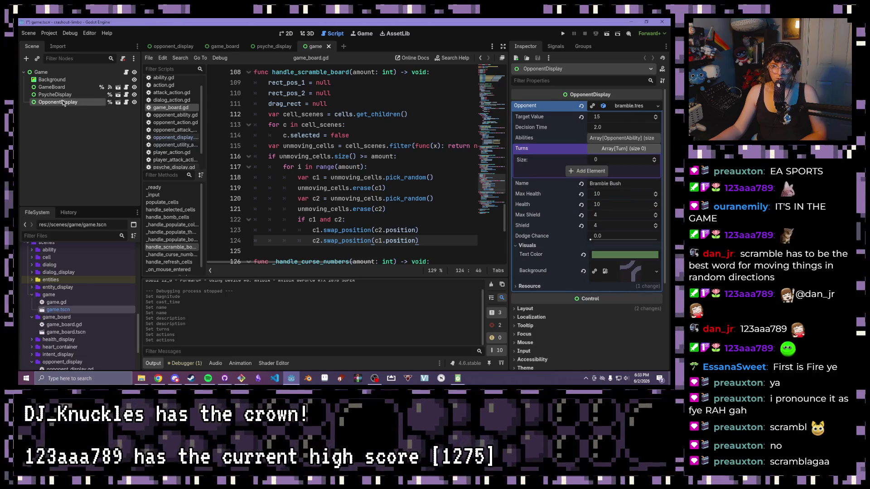
Clear bramble.tres from OpponentDisplay's Opponent property and assign dice.tres instead.
left_click(654, 106)
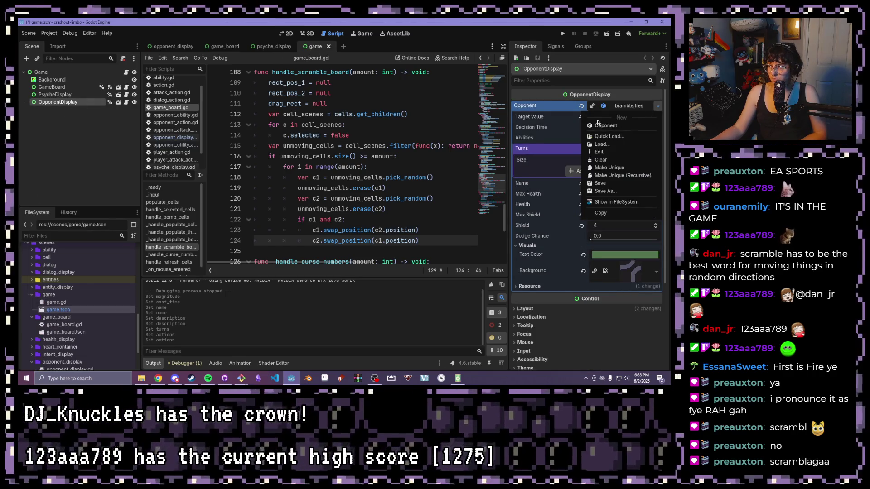
left_click(601, 160)
left_click(651, 106)
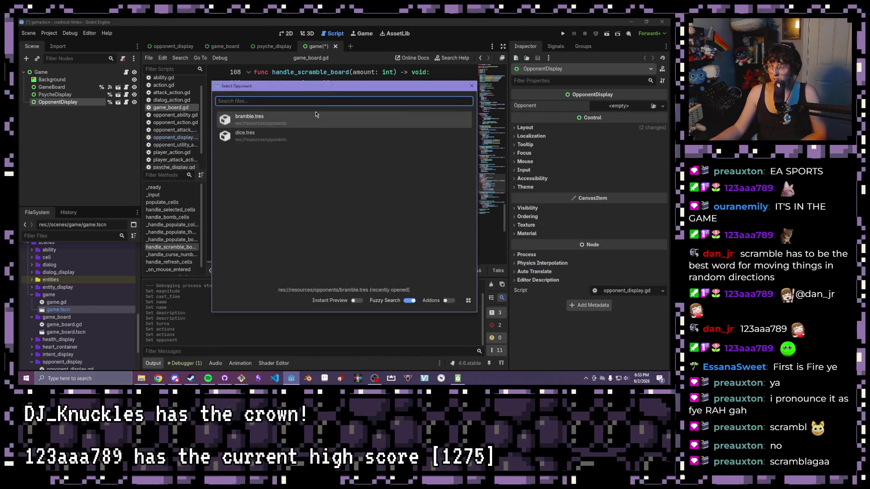
left_click(326, 135)
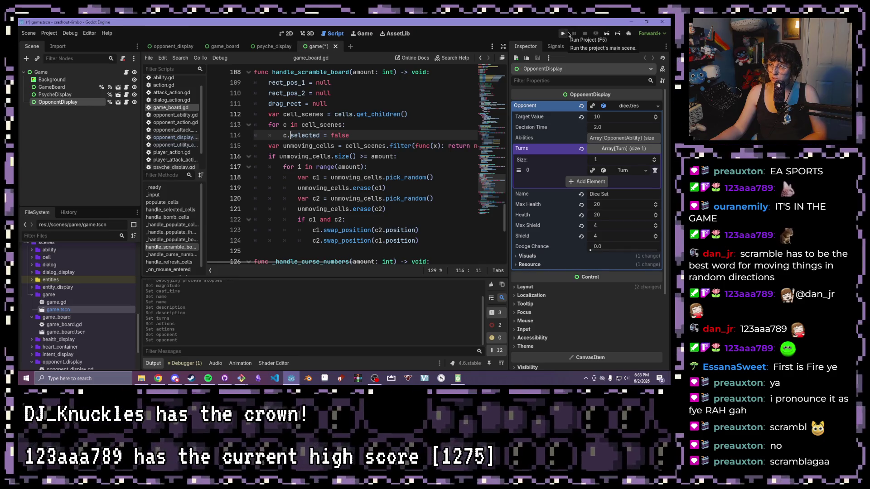
After a test run, change get_next_turn's return type to Array[OpponentAbility], save, and stop the failed run.
left_click(568, 34)
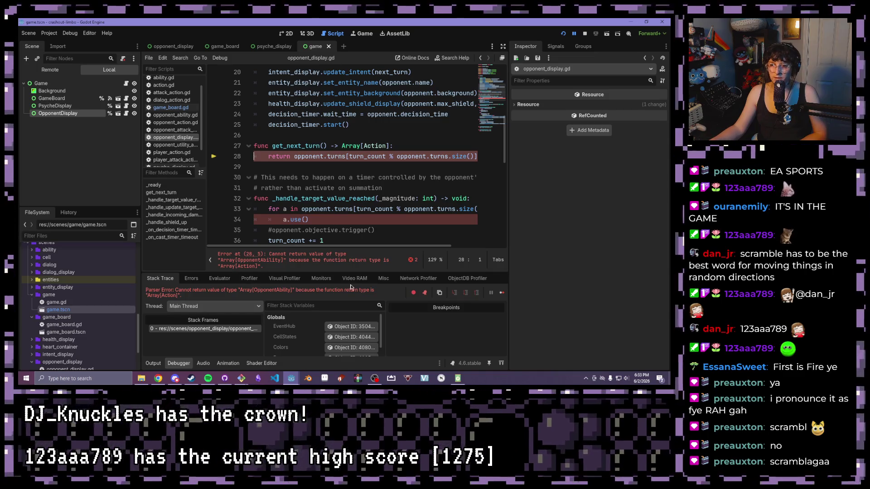
left_click(388, 146)
left_click_drag(386, 146, 365, 146)
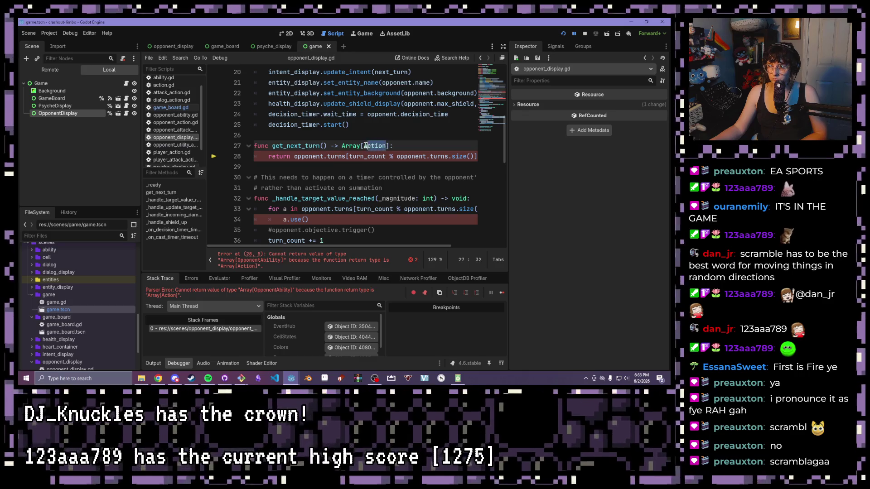
type("OpponentA")
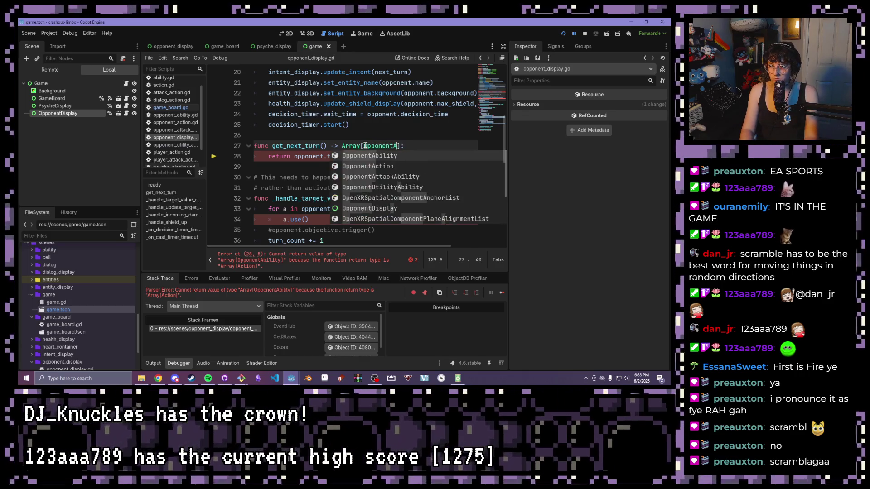
key("Return")
key("ctrl+s")
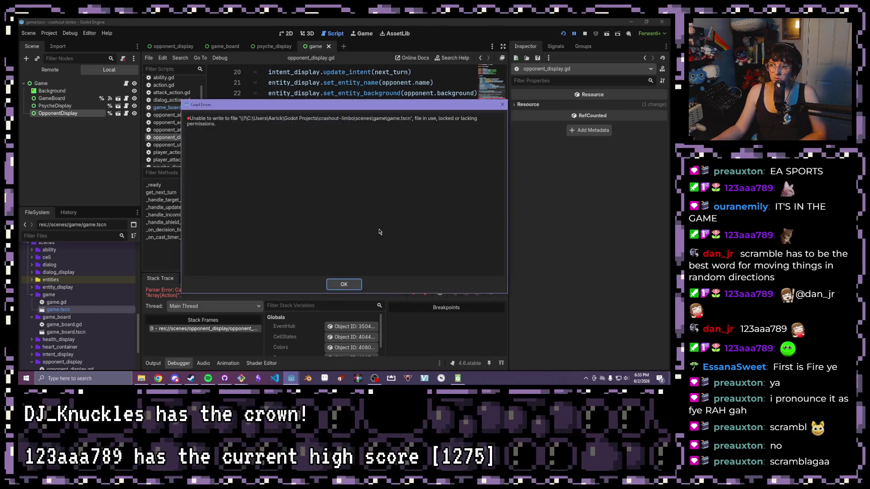
left_click(351, 284)
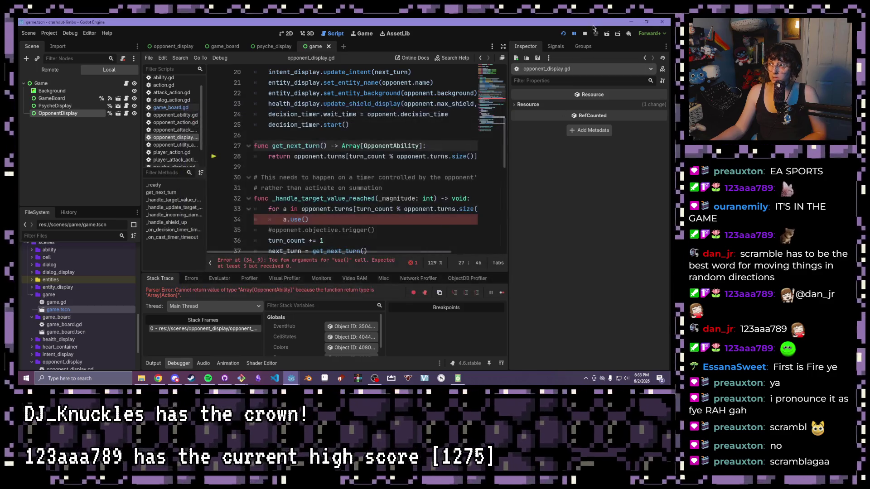
left_click(584, 34)
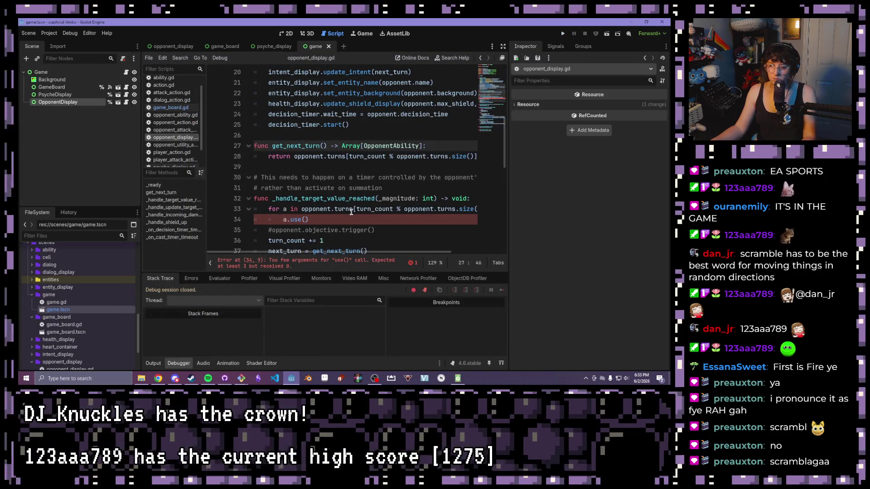
mouse_move(349, 254)
left_mouse_down()
mouse_move(400, 259)
mouse_move(306, 211)
left_mouse_up()
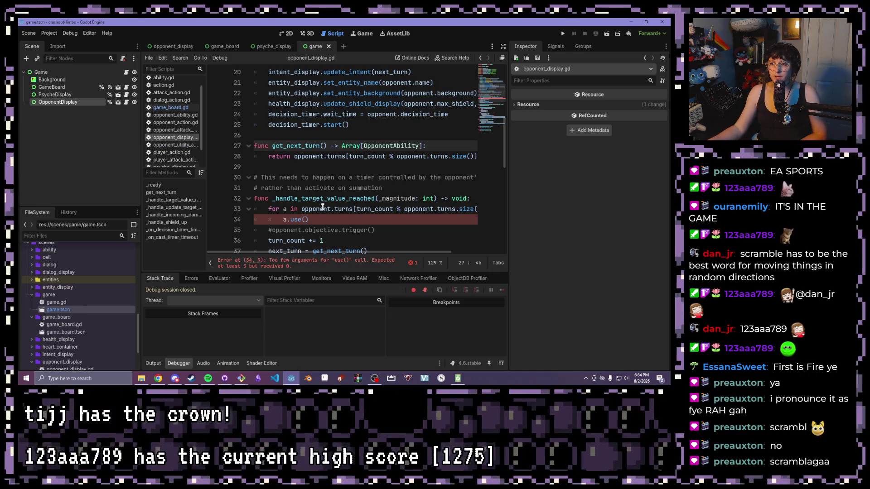
left_click(307, 219)
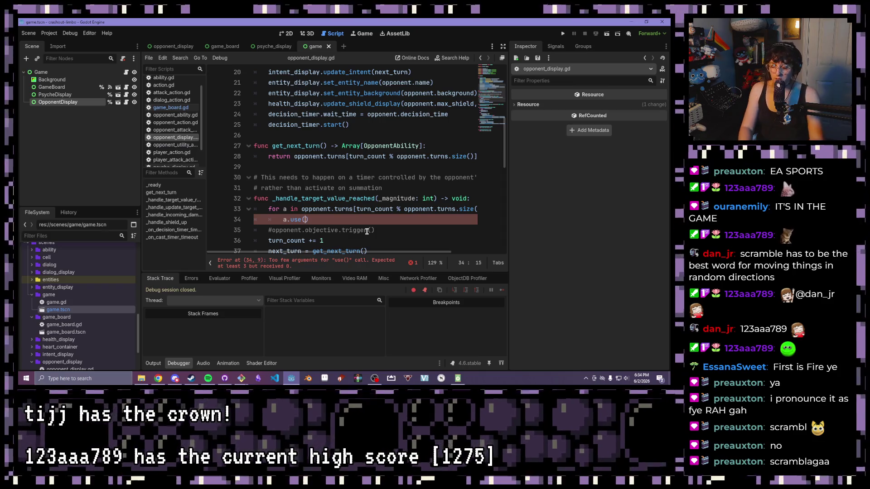
type("ph")
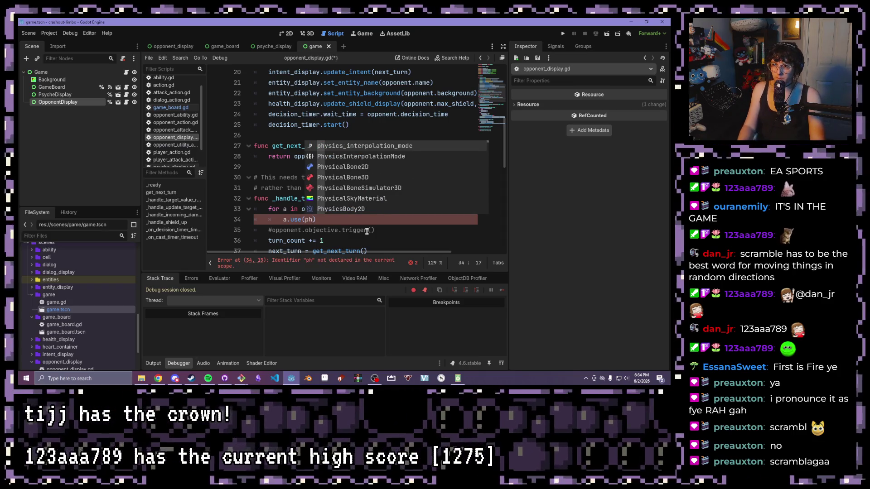
key("BackSpace")
key("BackSpace")
scroll(266, 191, "up", 6)
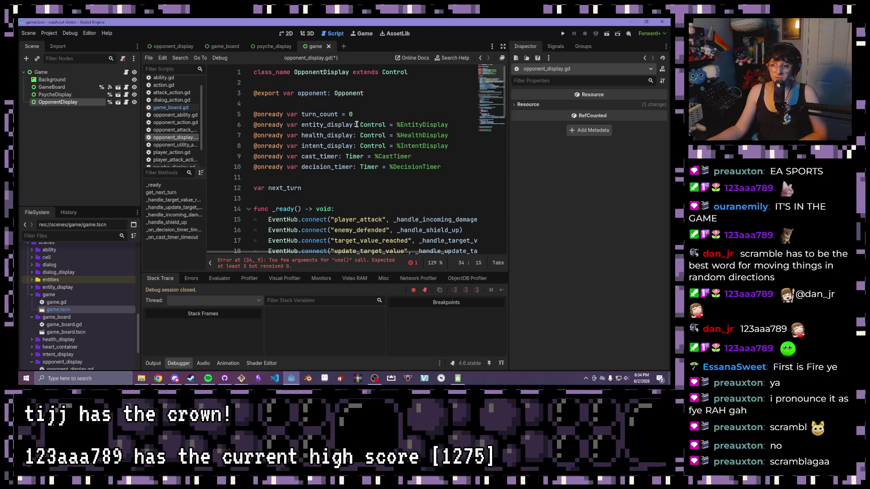
scroll(356, 126, "down", 3)
scroll(356, 126, "down", 3)
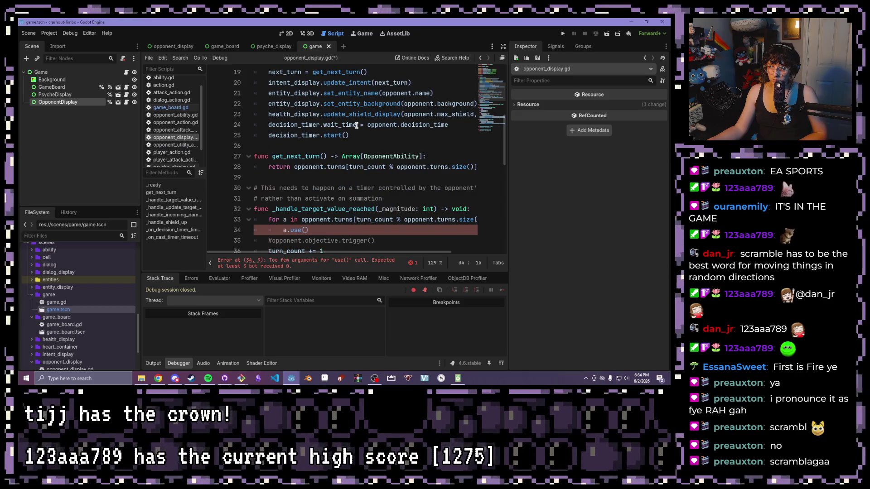
scroll(345, 195, "down", 1)
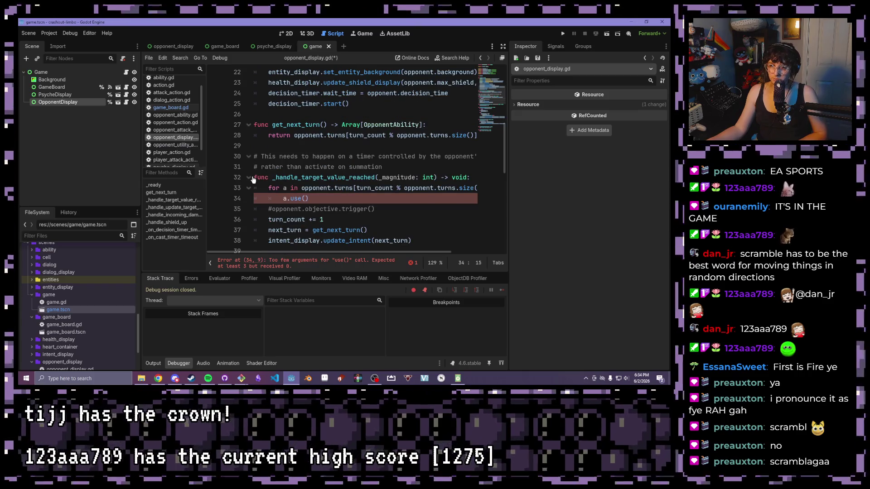
Locate the _handle_target_value_reached handler and its signal connection on line 17.
left_click(254, 178)
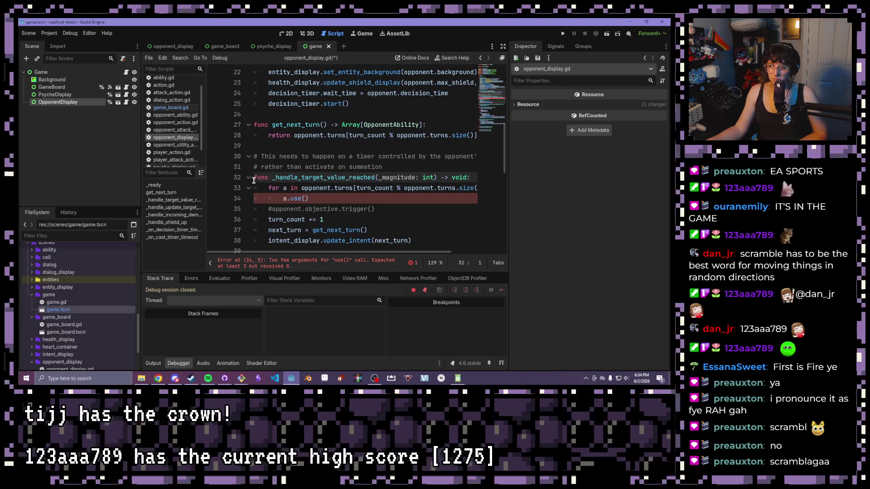
left_click_drag(266, 178, 366, 179)
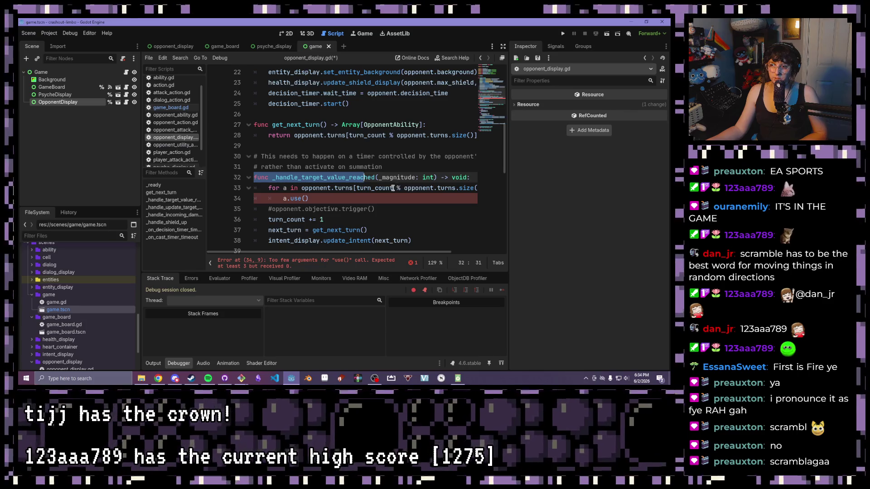
scroll(392, 188, "up", 6)
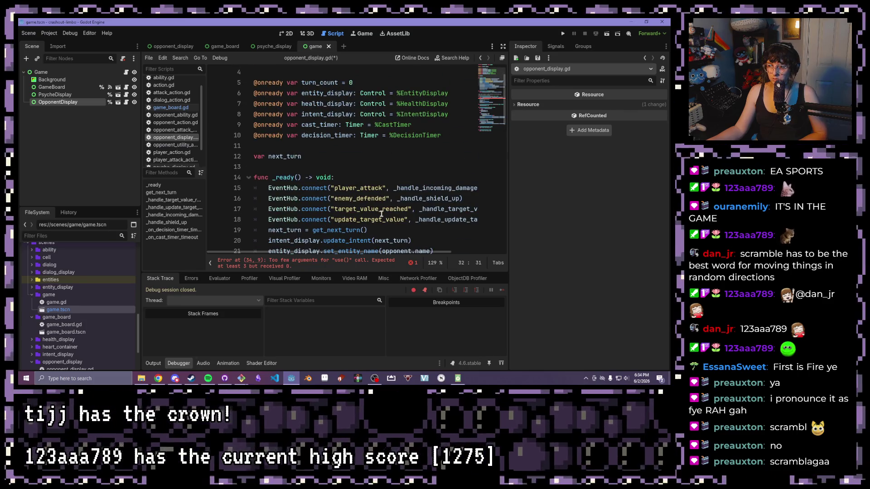
left_click_drag(259, 209, 474, 208)
left_click(474, 209)
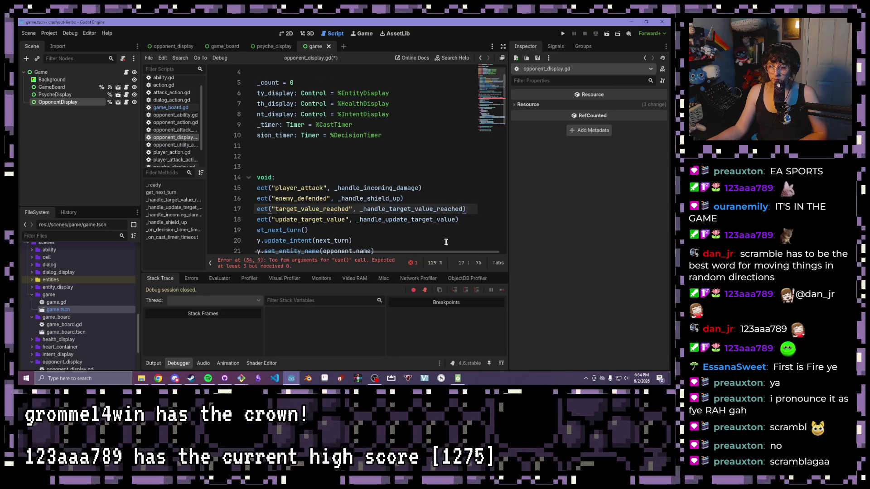
scroll(449, 251, "left", 1)
scroll(365, 252, "left", 2)
scroll(306, 228, "down", 6)
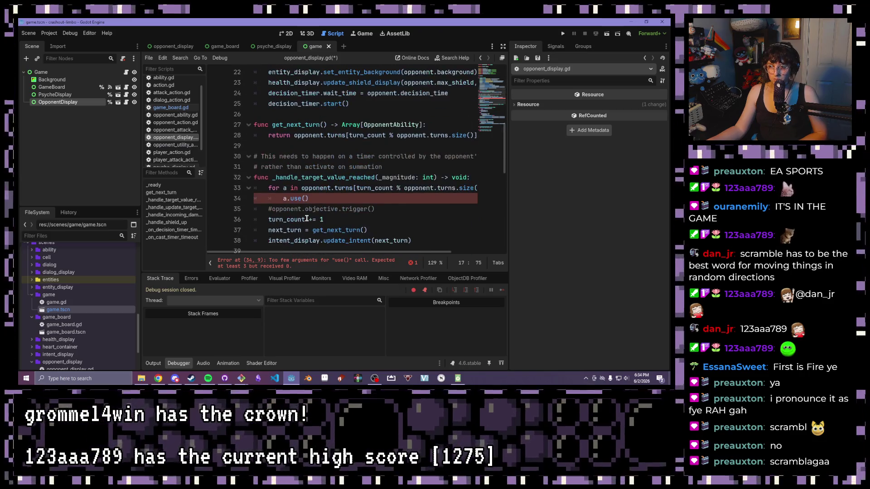
Comment out the handler body on lines 33–38, add 'pass', and save.
mouse_move(268, 187)
left_mouse_down()
mouse_move(327, 223)
mouse_move(413, 241)
left_mouse_up()
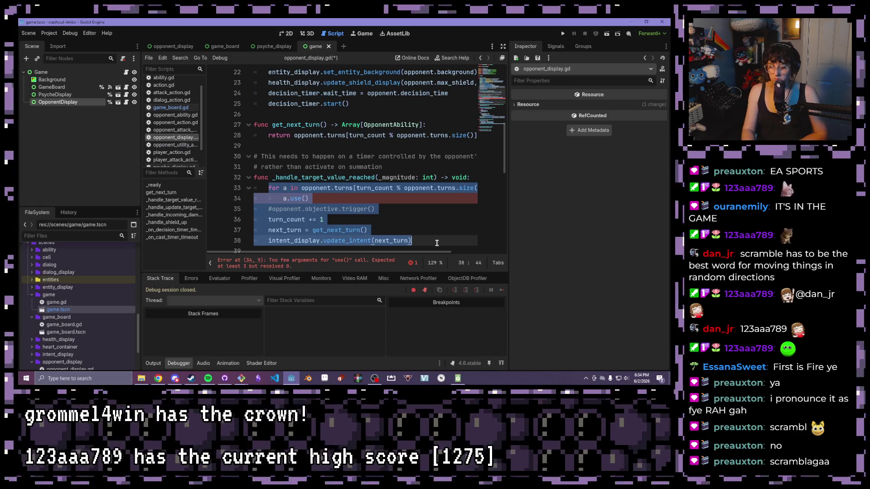
key("ctrl+k")
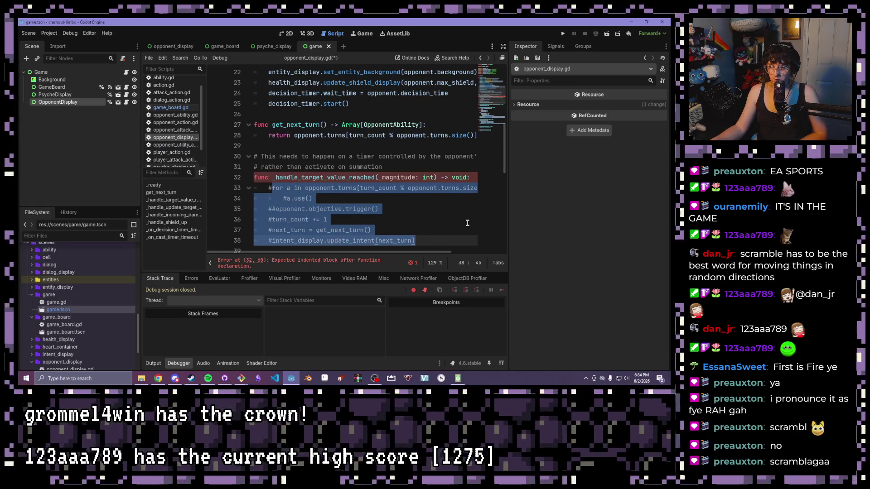
left_click(434, 240)
key("Return")
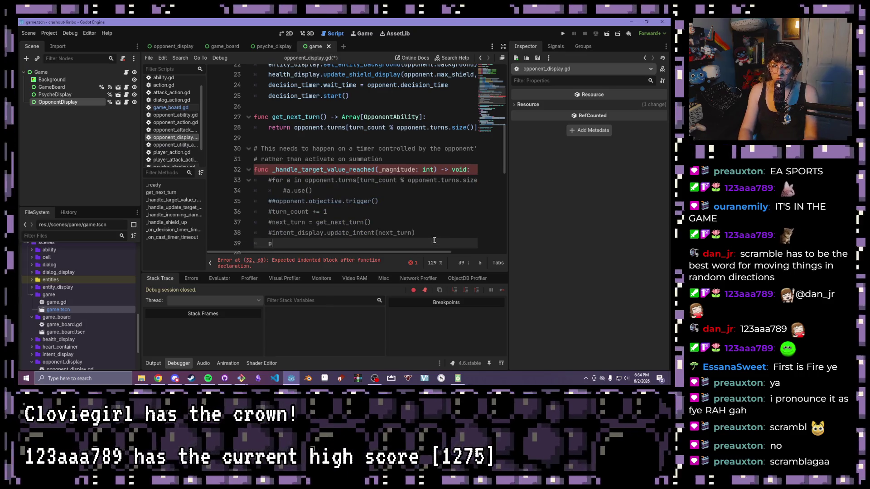
type("pass")
key("ctrl+s")
Comment out the target_value_reached signal connection on line 17.
scroll(216, 192, "up", 7)
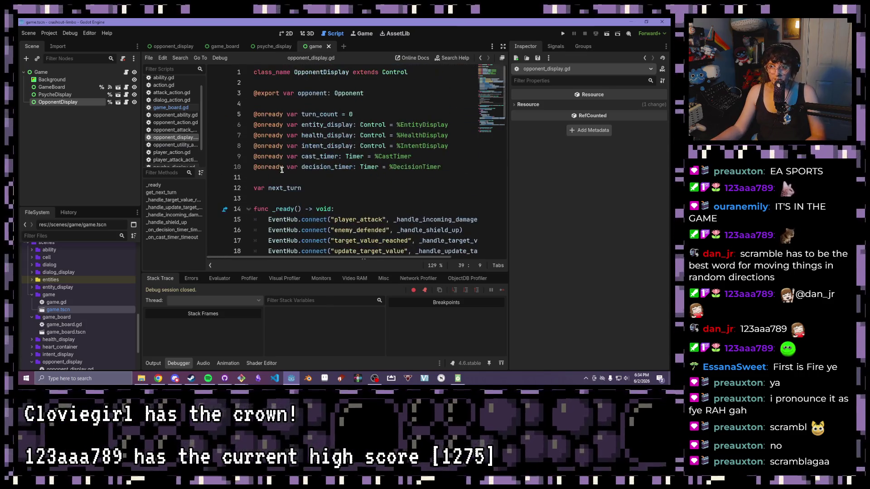
scroll(216, 192, "down", 1)
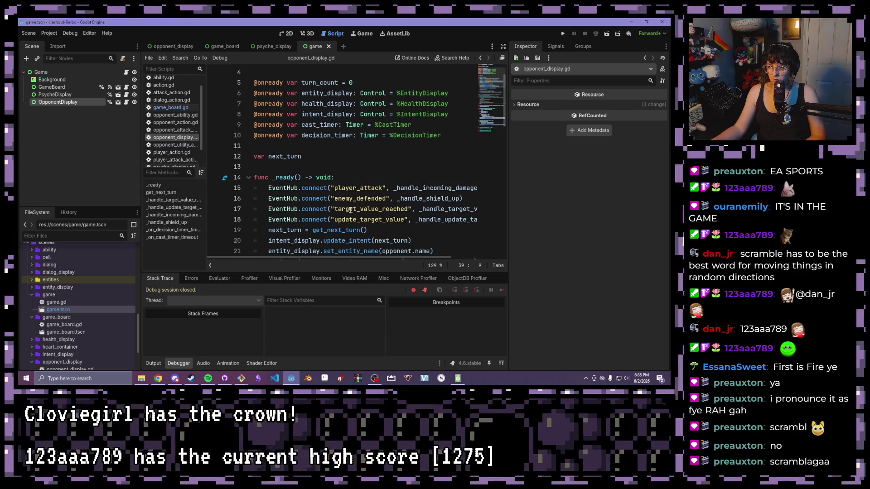
left_click(267, 212)
key("ctrl+k")
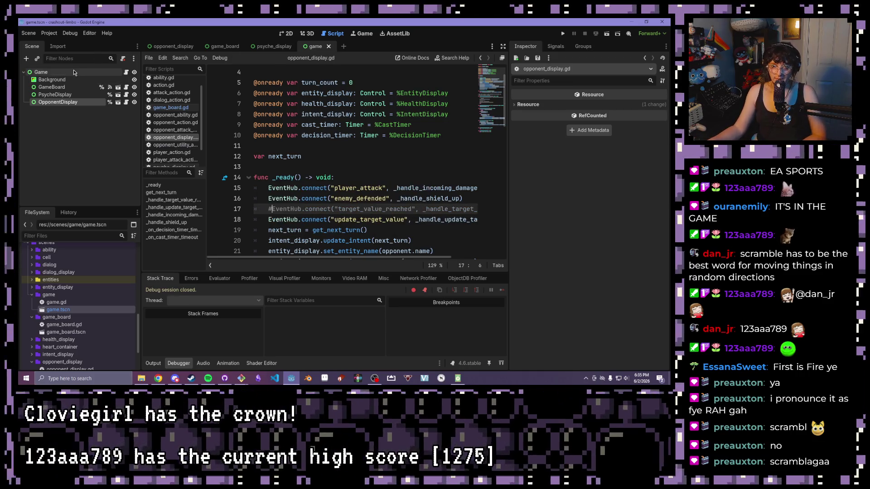
left_click(126, 73)
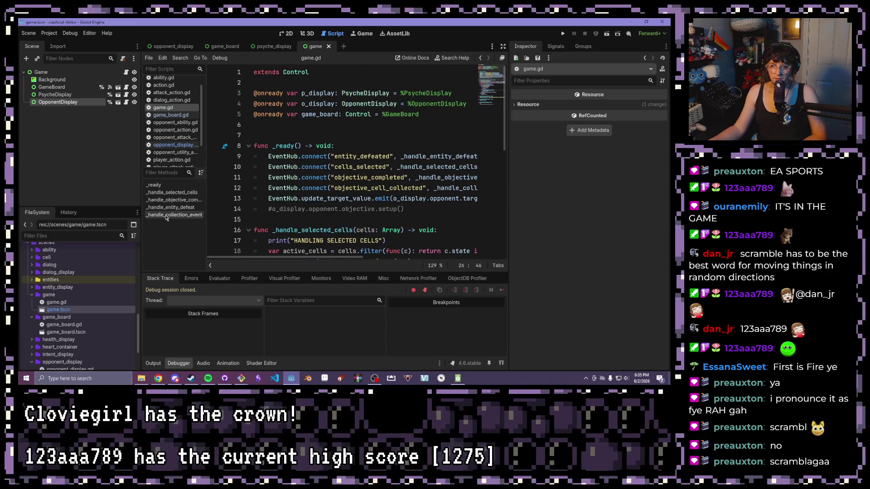
Start an EventHub line after the line-12 connection, then delete it unfinished.
left_click(438, 167)
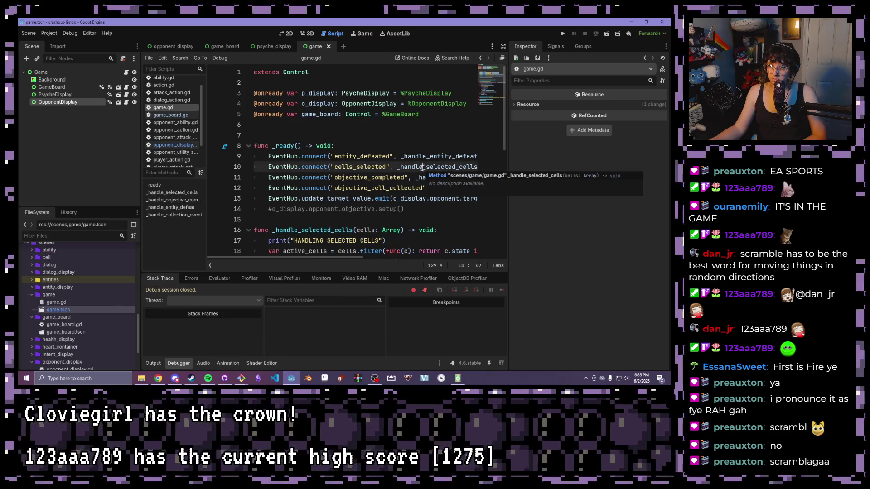
scroll(395, 254, "right", 5)
left_click(402, 192)
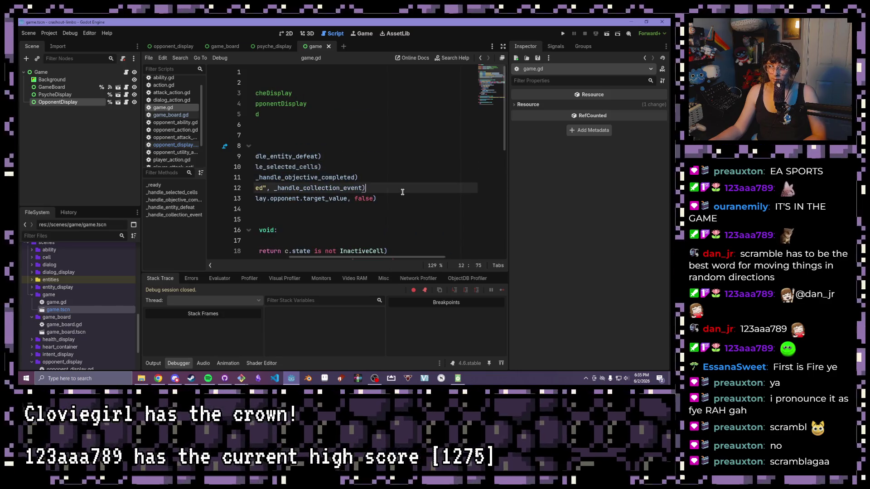
key("Return")
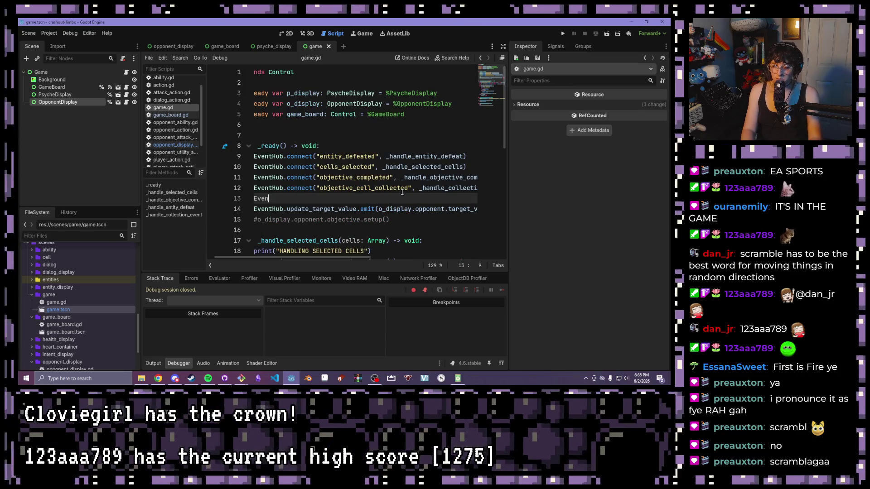
type("EventHi")
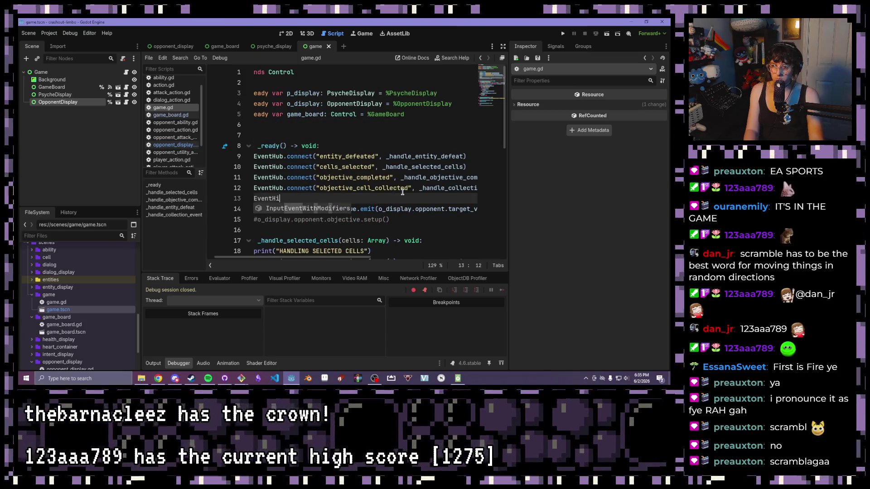
key("BackSpace")
key("BackSpace")
key("BackSpace")
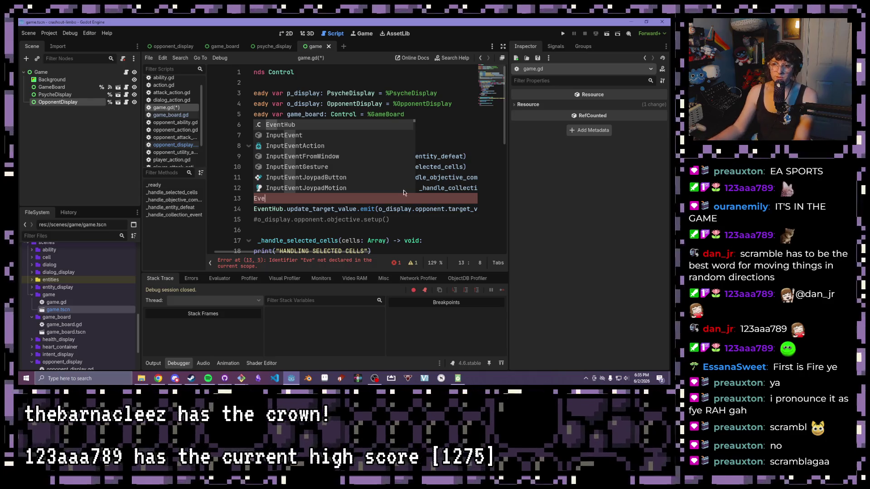
key("BackSpace")
key("BackSpace")
key("BackSpace")
In _handle_selected_cells, insert an empty line before the target_value_reached emit.
left_click(172, 193)
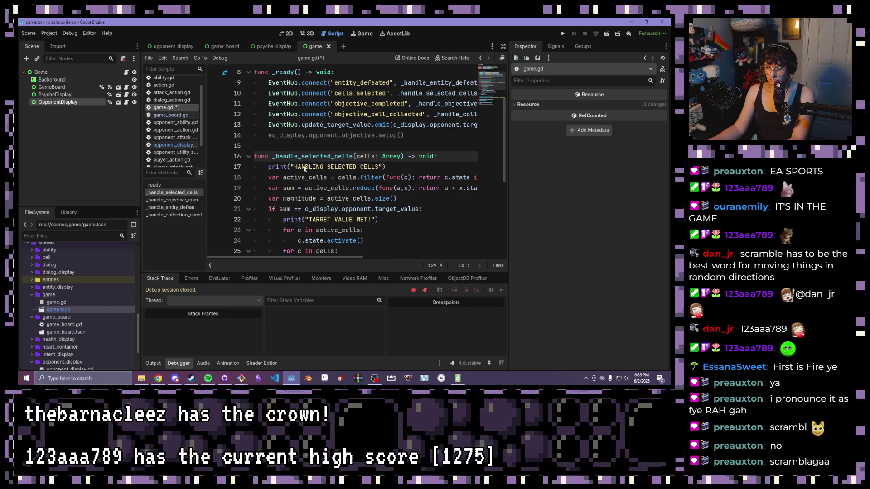
scroll(305, 168, "down", 1)
left_click(391, 187)
scroll(391, 188, "down", 1)
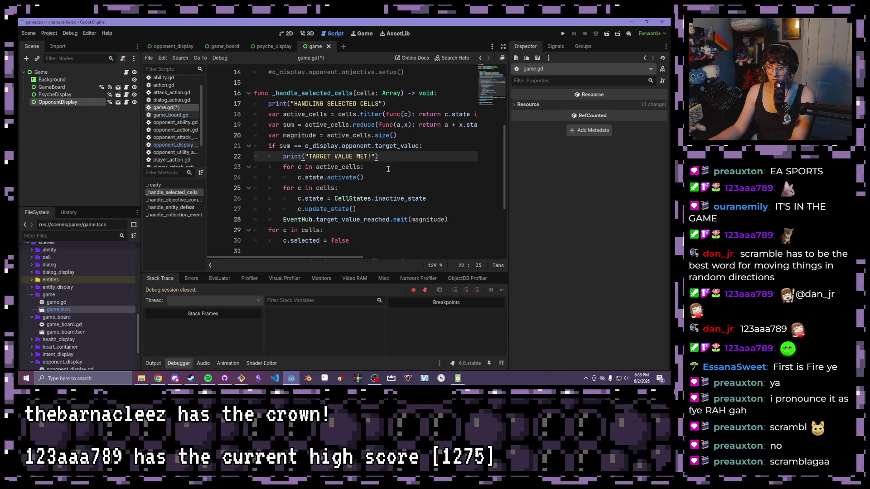
left_click(391, 180)
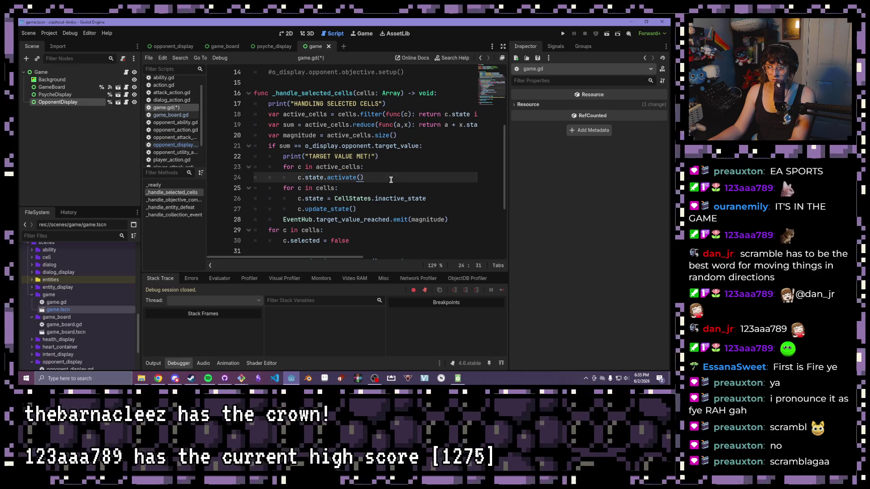
left_click_drag(462, 219, 284, 220)
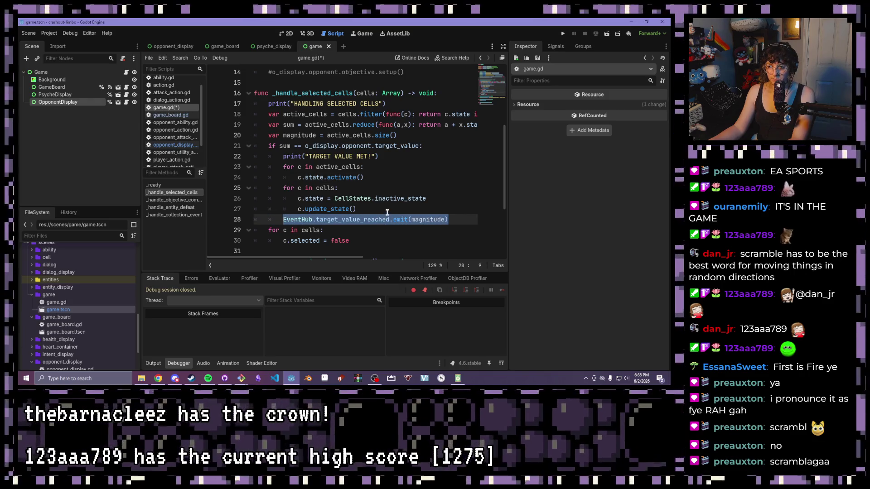
left_click(387, 211)
key("Return")
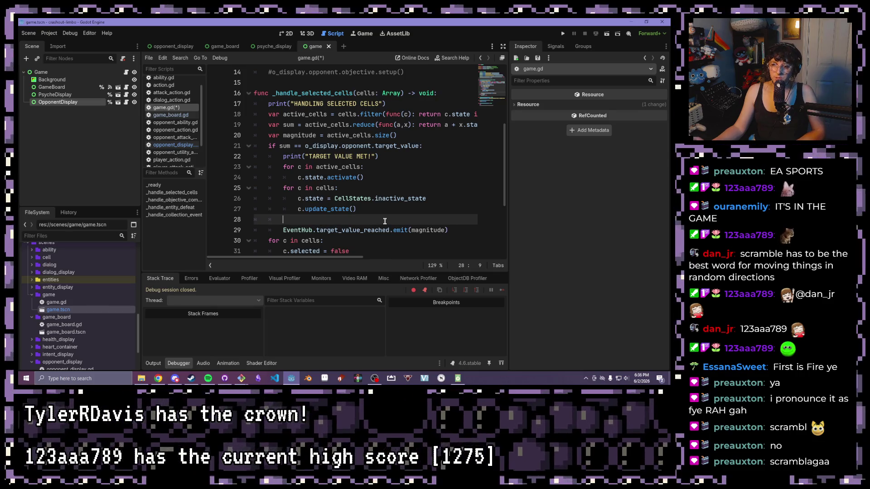
left_click(165, 146)
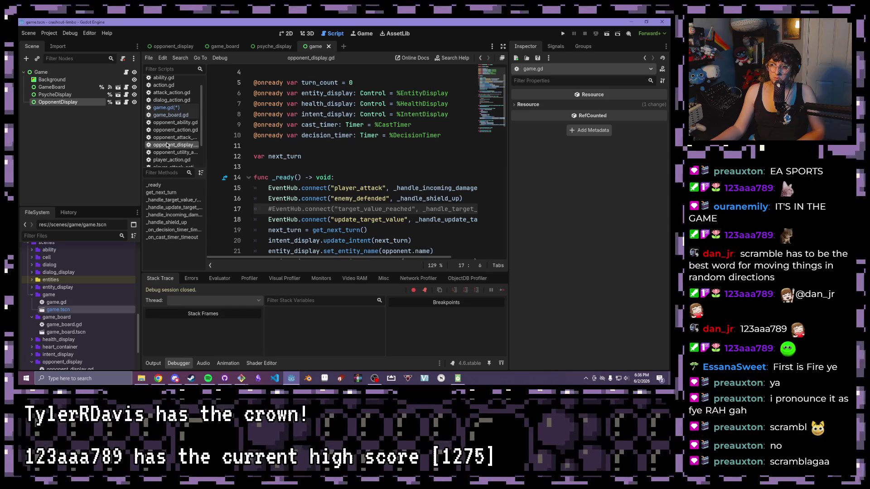
scroll(370, 157, "down", 2)
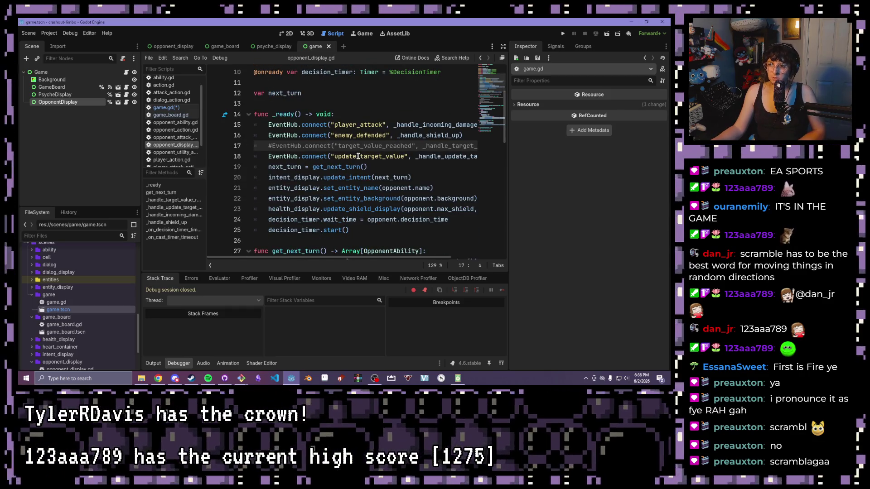
scroll(360, 160, "down", 5)
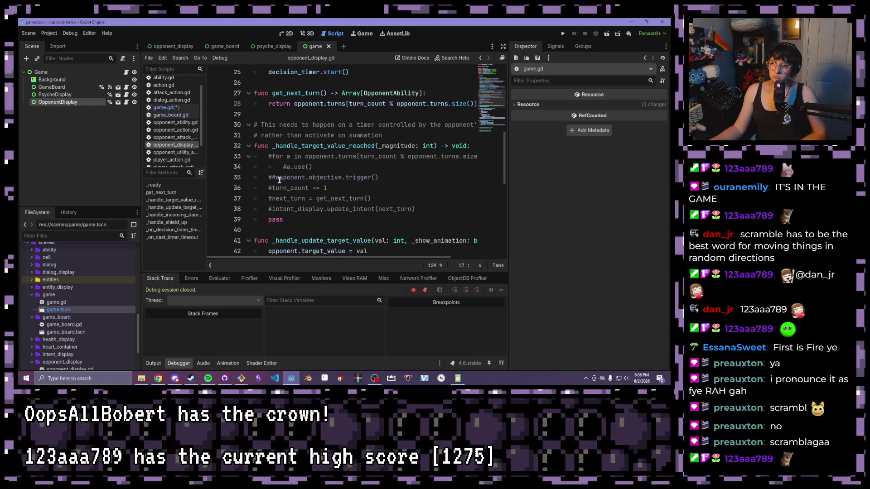
scroll(274, 184, "down", 4)
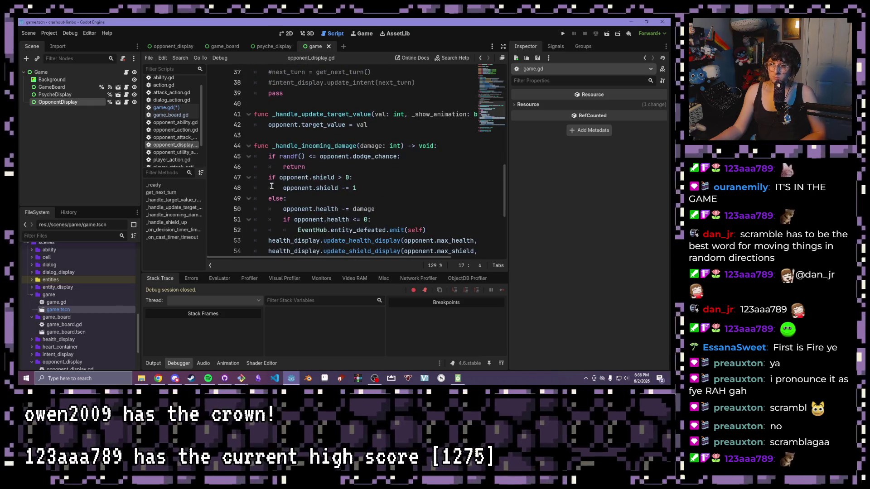
scroll(268, 188, "up", 3)
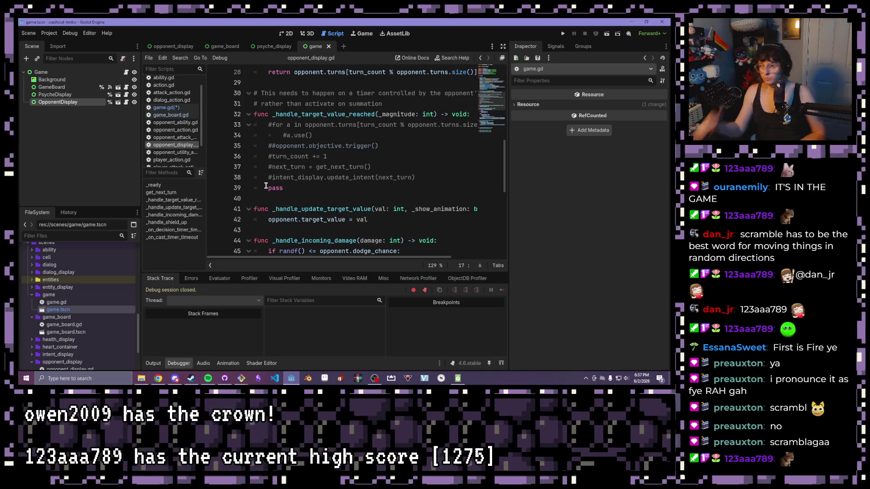
scroll(266, 185, "up", 9)
scroll(268, 180, "down", 1)
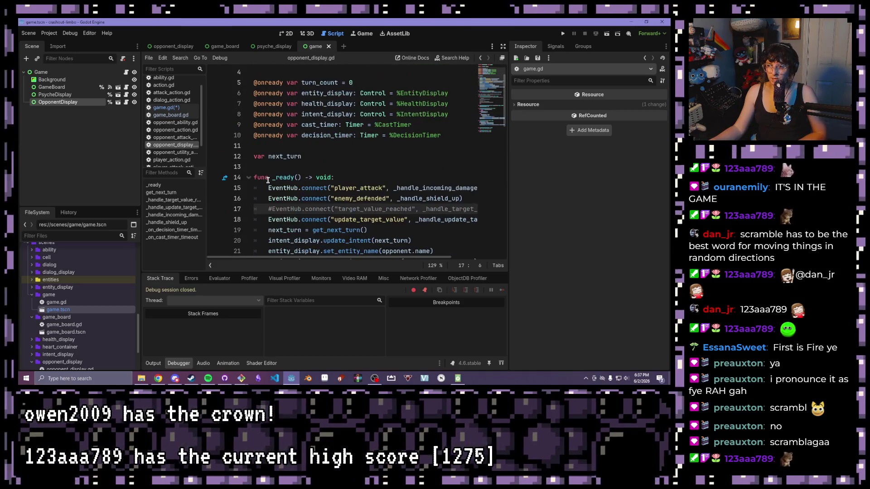
scroll(268, 180, "up", 1)
left_click_drag(385, 114, 217, 116)
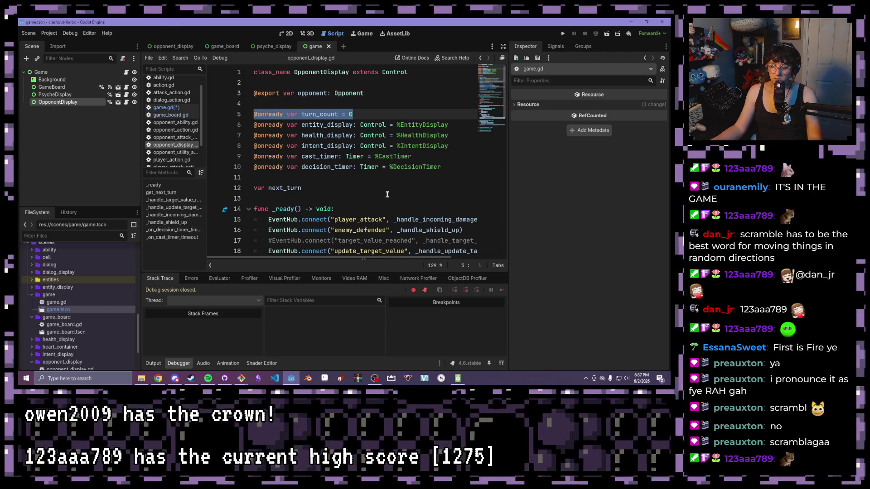
Comment out the turn_count declaration on line 5 of opponent_display.gd.
key("ctrl+k")
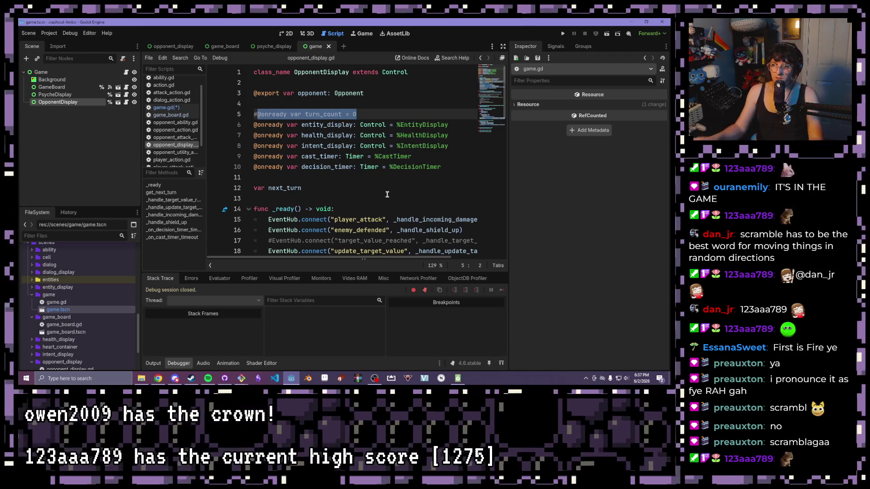
left_click(166, 107)
scroll(298, 170, "up", 5)
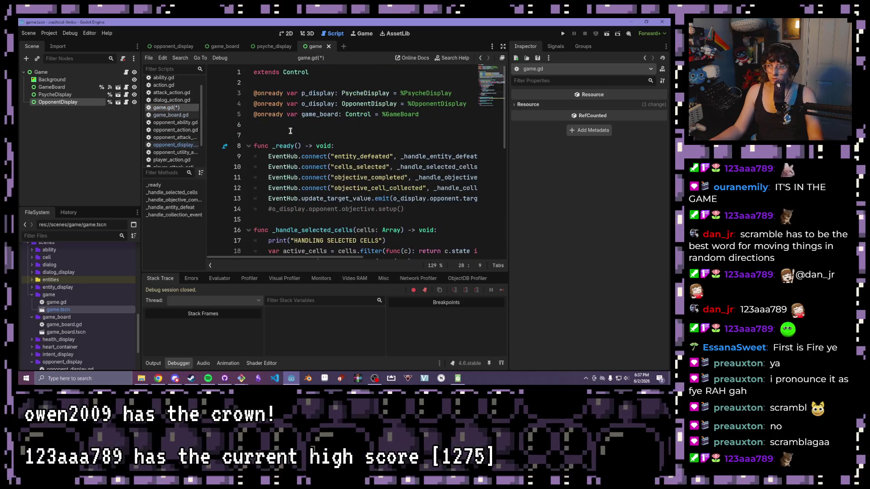
left_click(273, 85)
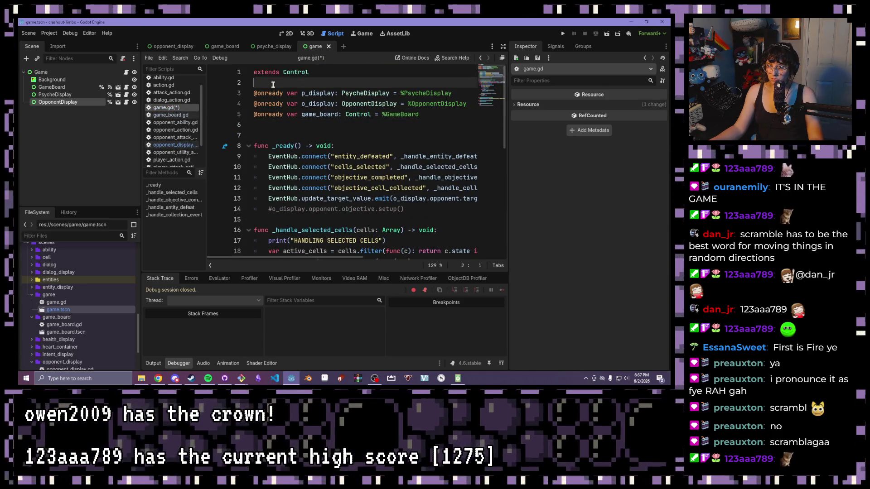
left_click(272, 135)
left_click(273, 124)
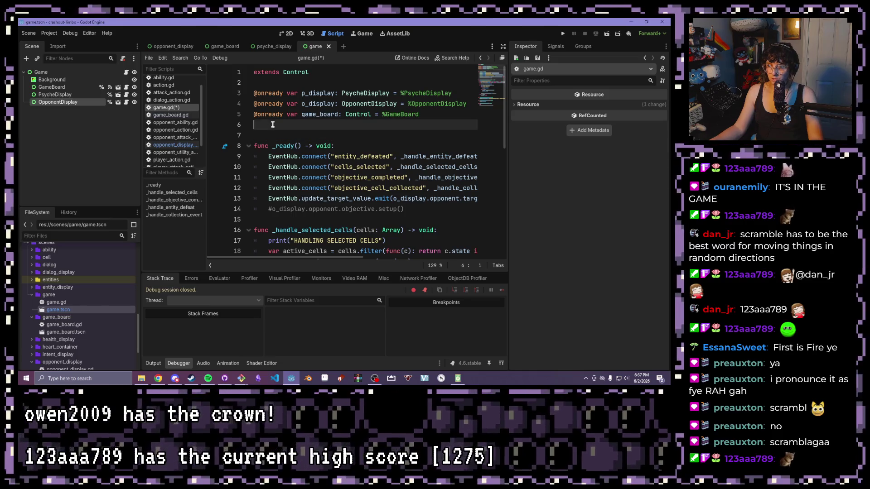
key("Return")
type("@onready var turn_count = 0")
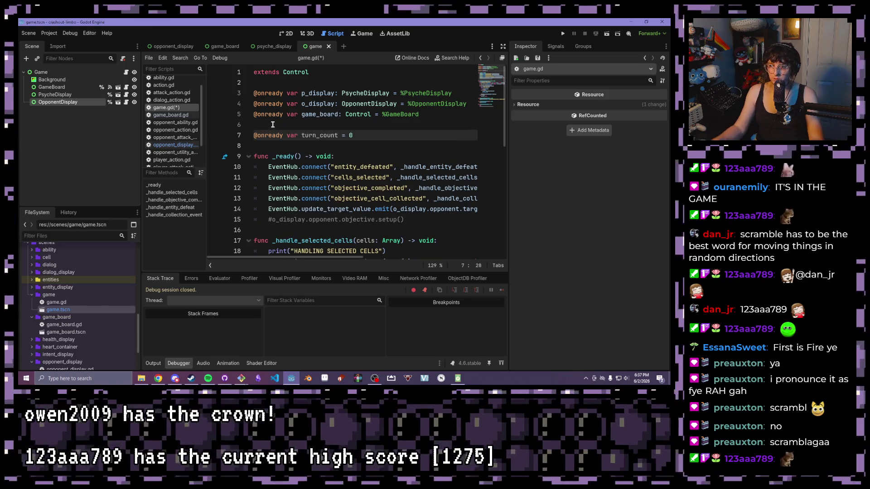
left_click(254, 135)
key("BackSpace")
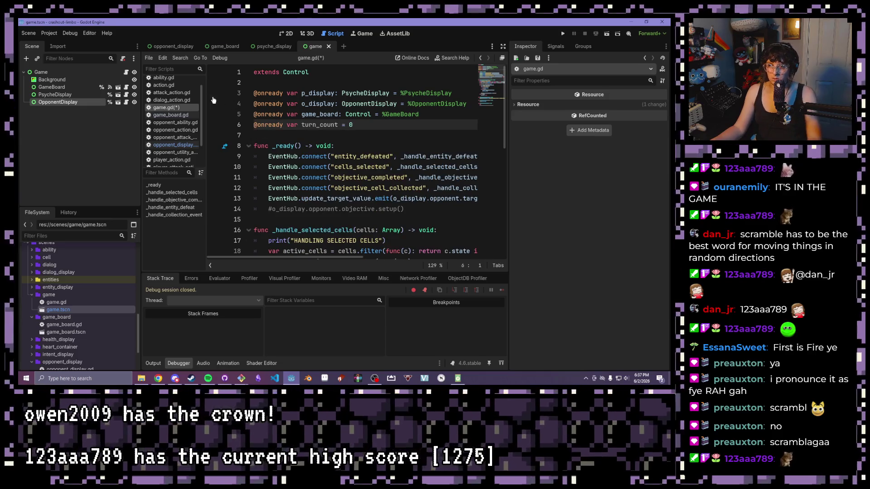
key("ctrl+s")
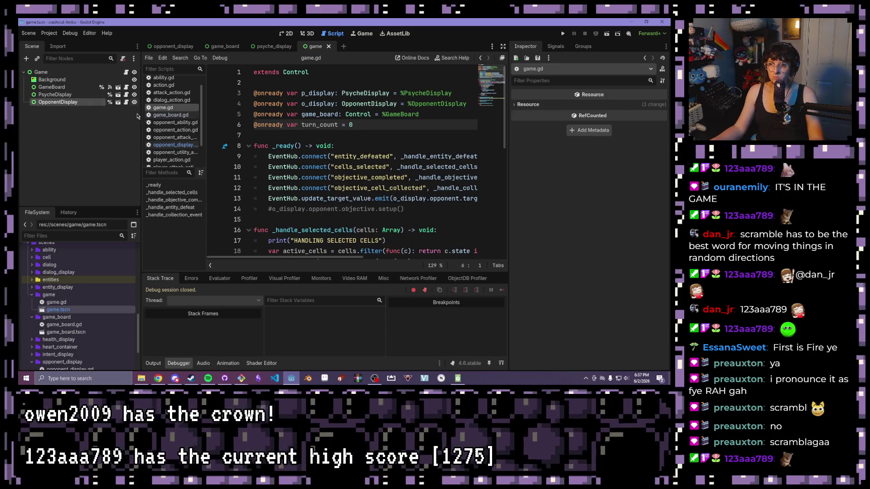
left_click(172, 145)
scroll(308, 146, "down", 2)
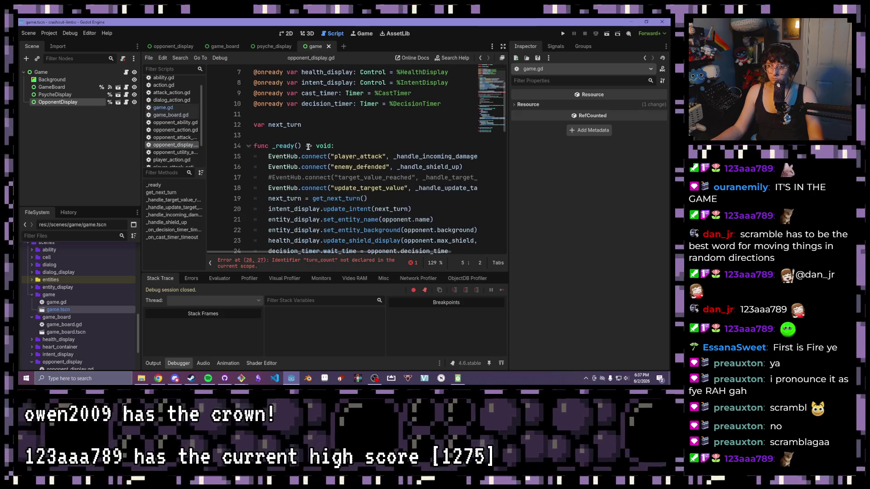
Go to the get_next_turn function in opponent_display.gd using the Methods list.
scroll(308, 146, "down", 7)
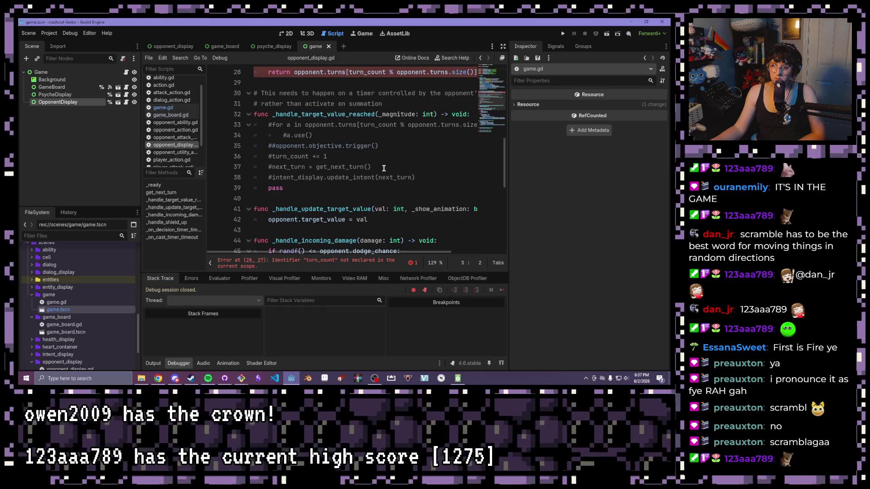
left_click(383, 168)
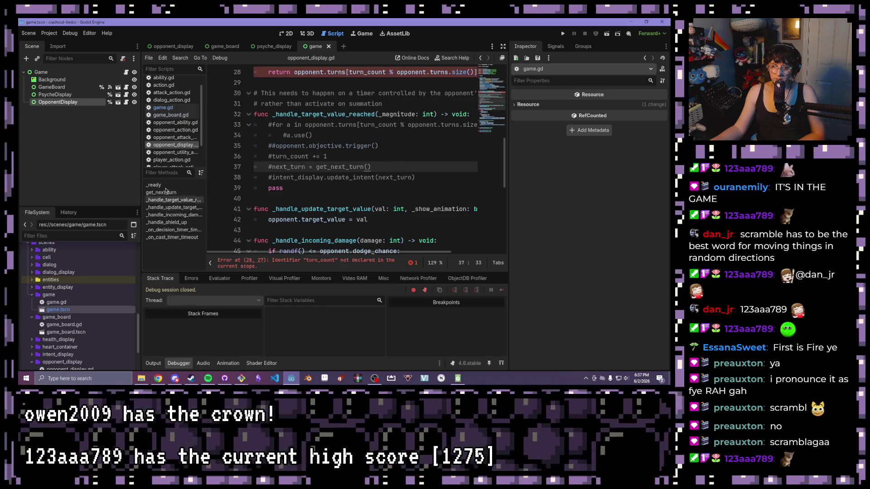
left_click(161, 192)
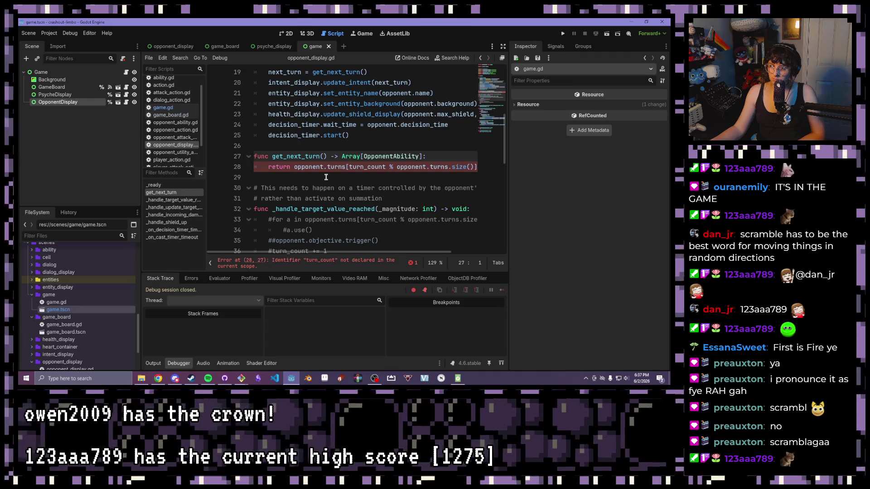
left_click(326, 177)
mouse_move(391, 251)
left_mouse_down()
mouse_move(453, 258)
mouse_move(364, 247)
mouse_move(421, 254)
left_mouse_up()
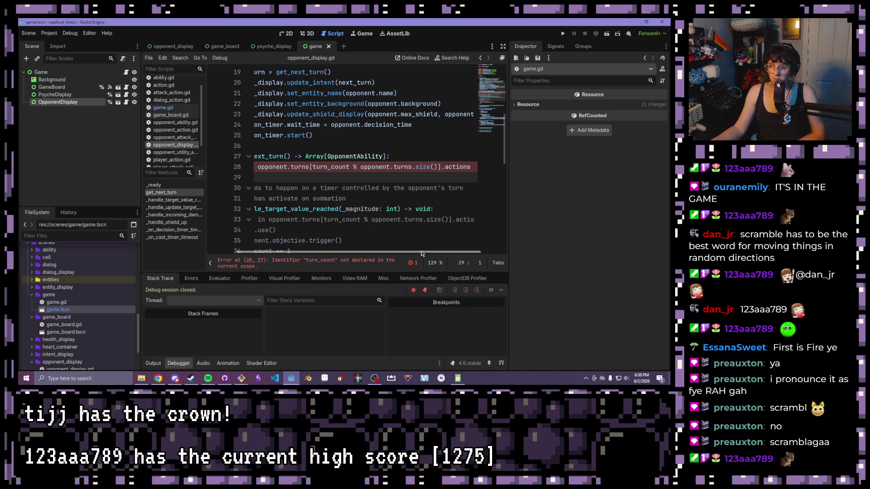
Give get_next_turn a 'turn_count: int' parameter and save opponent_display.gd.
left_click(287, 156)
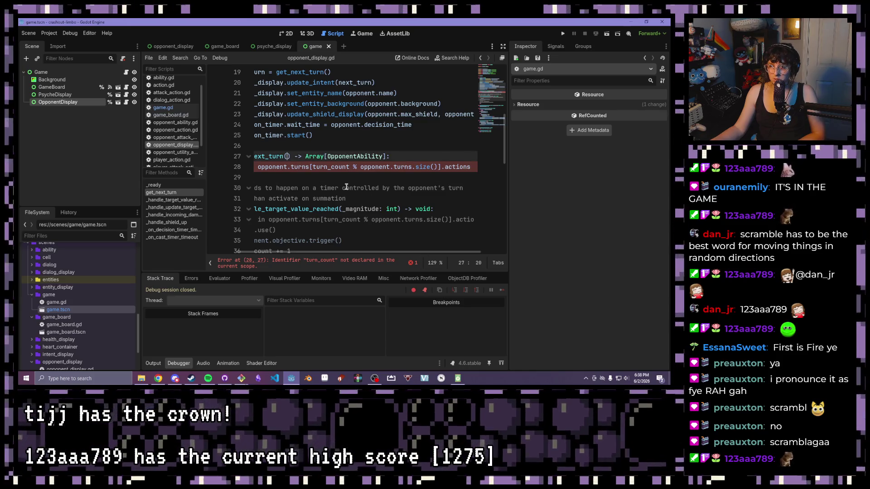
type("turn)")
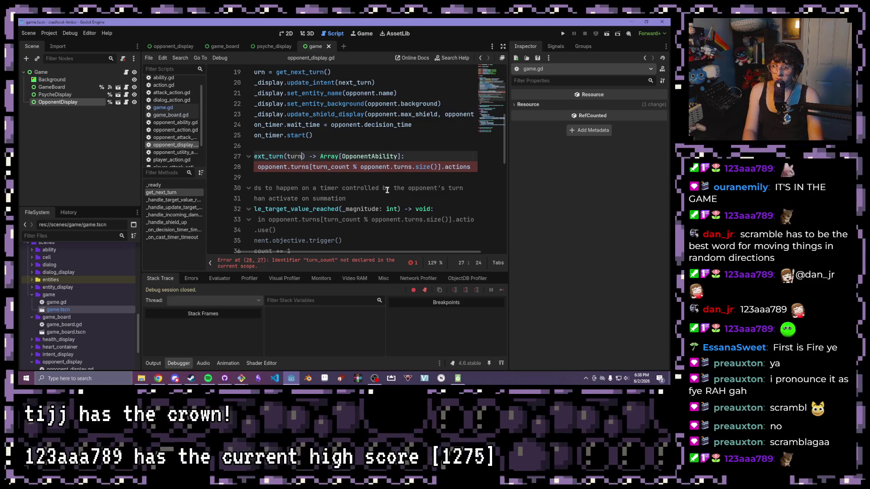
key("Left")
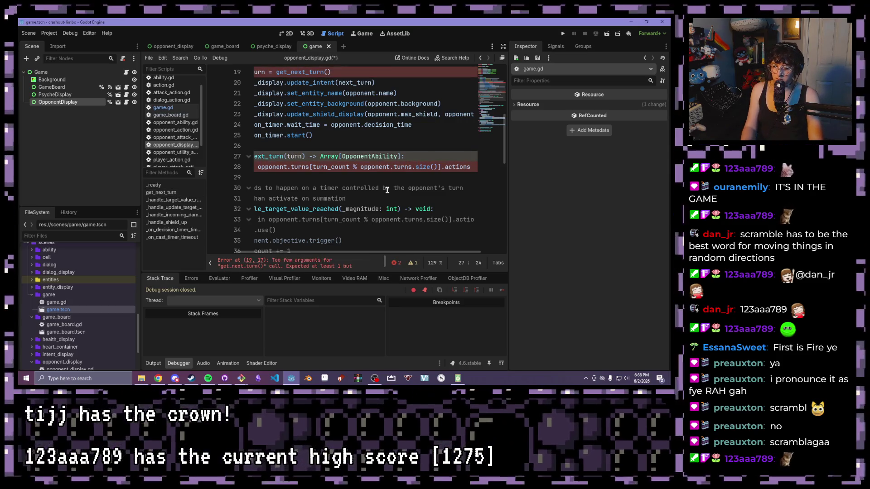
type("_count: int,")
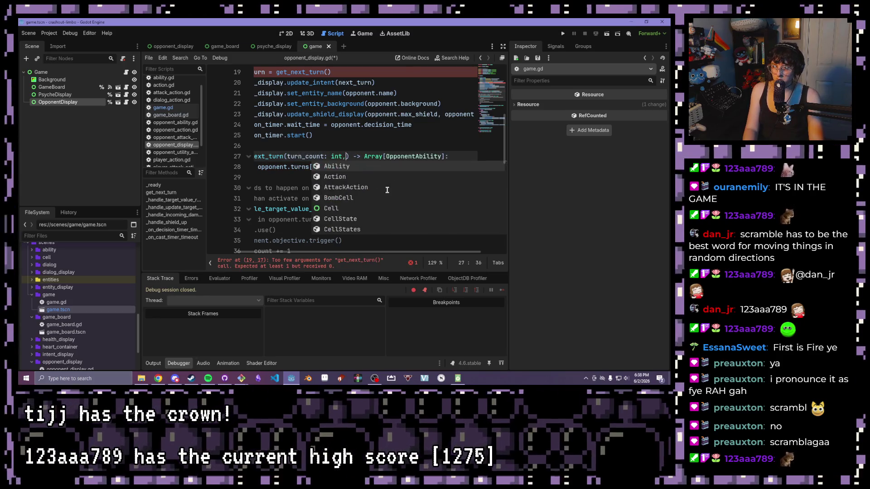
key("Escape")
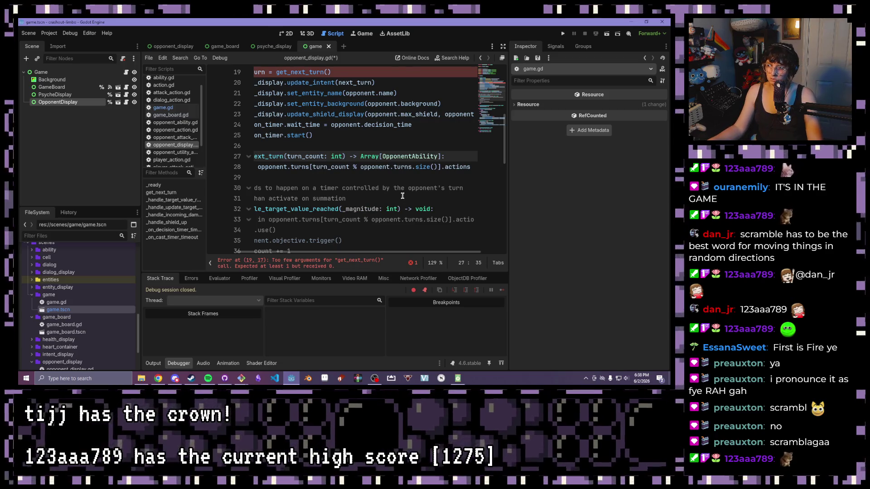
mouse_move(413, 255)
left_mouse_down()
mouse_move(427, 258)
mouse_move(414, 259)
left_mouse_up()
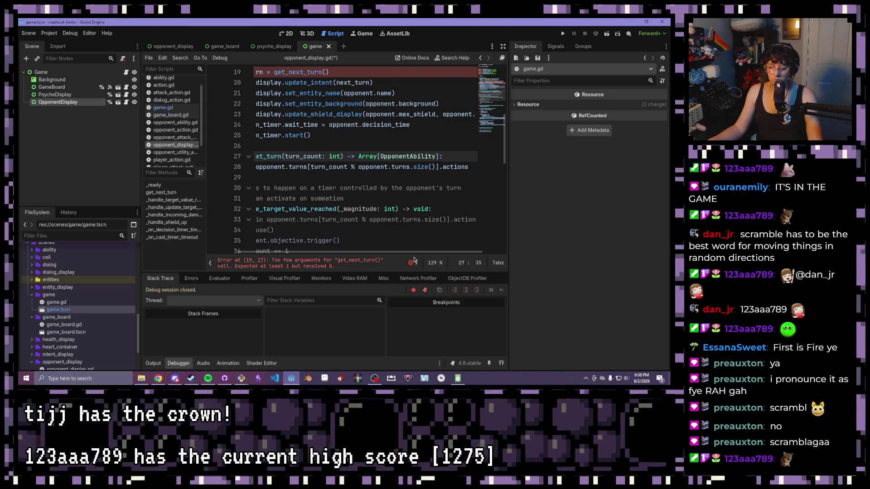
key("ctrl+s")
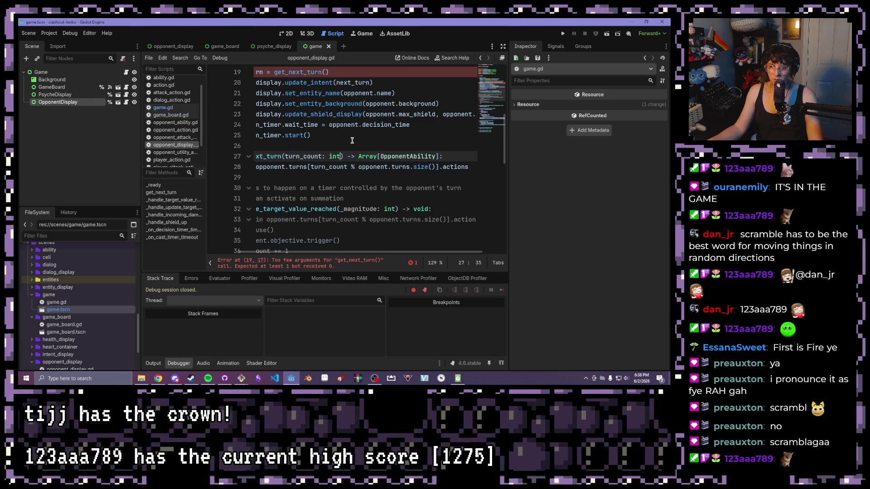
scroll(49, 280, "up", 3)
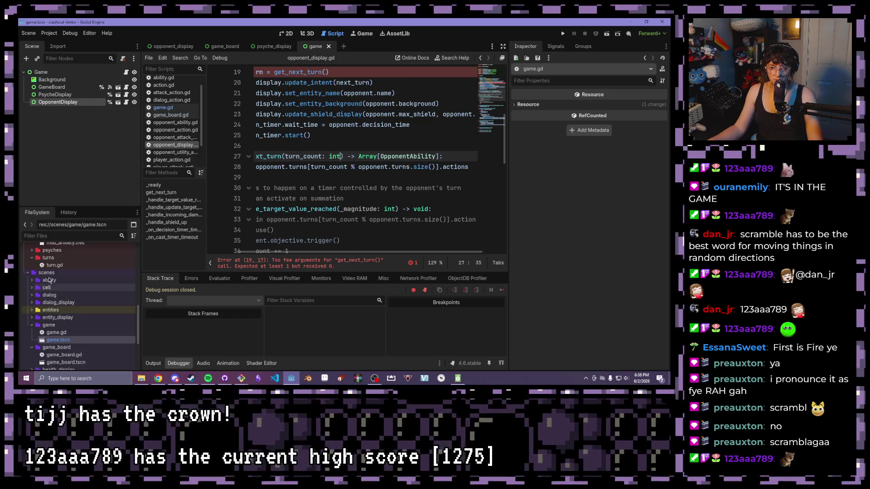
double_click(54, 265)
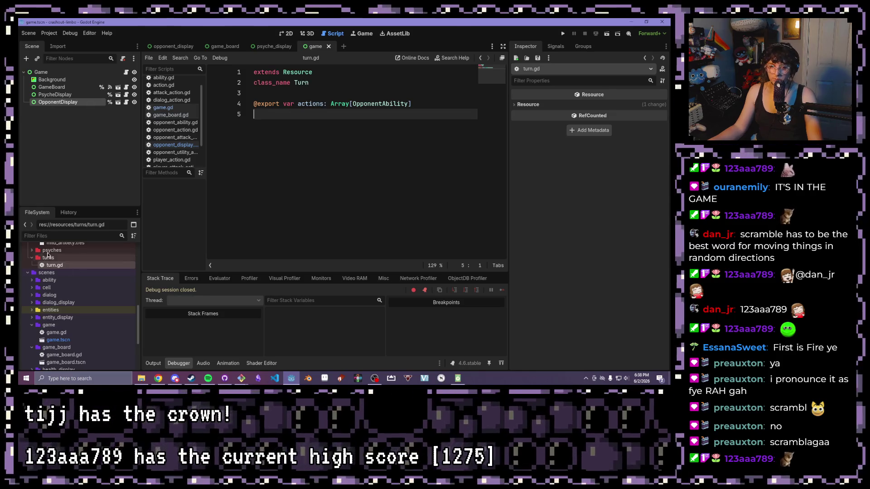
left_click(168, 145)
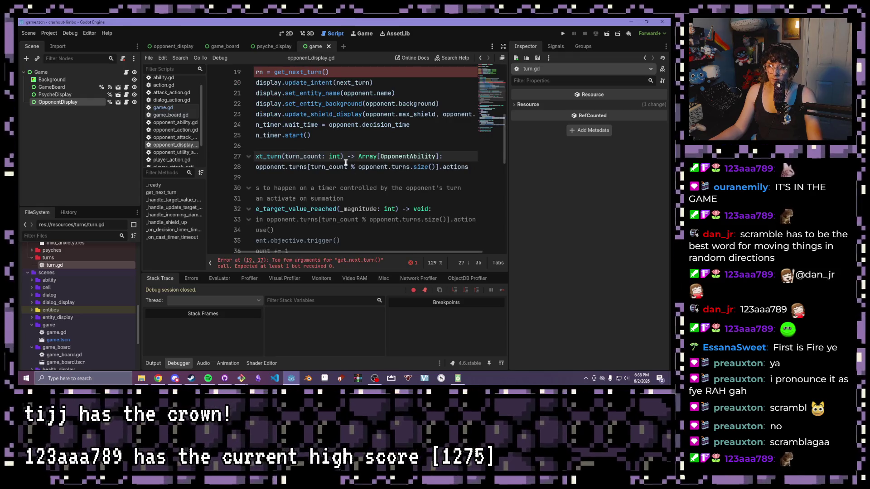
scroll(316, 109, "up", 2)
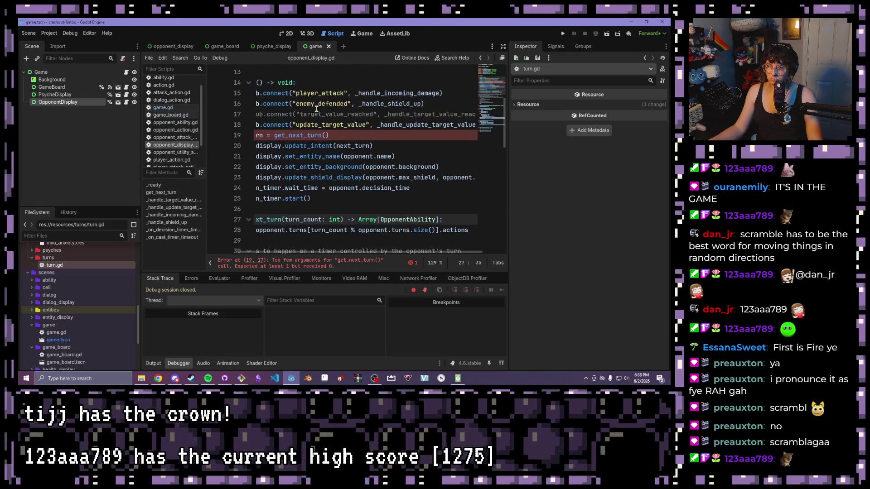
Delete the next_turn assignment line from _ready in opponent_display.gd.
left_click_drag(363, 252, 321, 251)
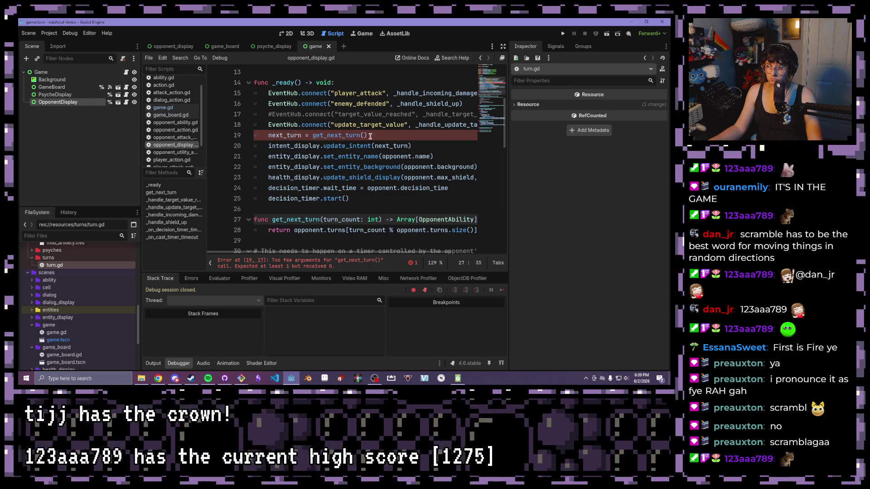
left_click(376, 136)
left_click_drag(371, 136, 250, 135)
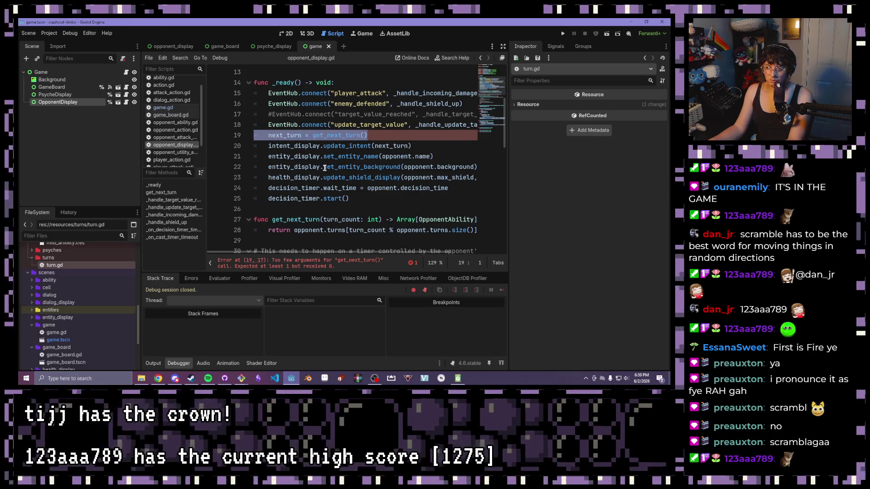
key("BackSpace")
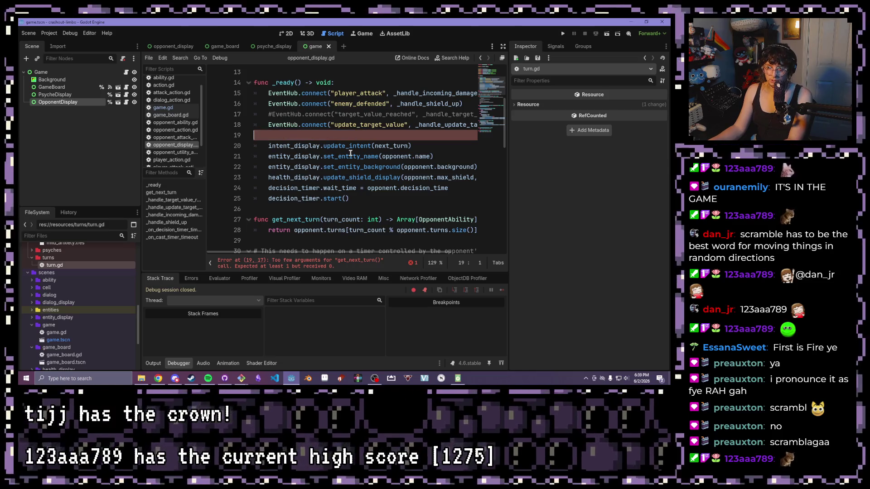
key("BackSpace")
scroll(344, 163, "down", 5)
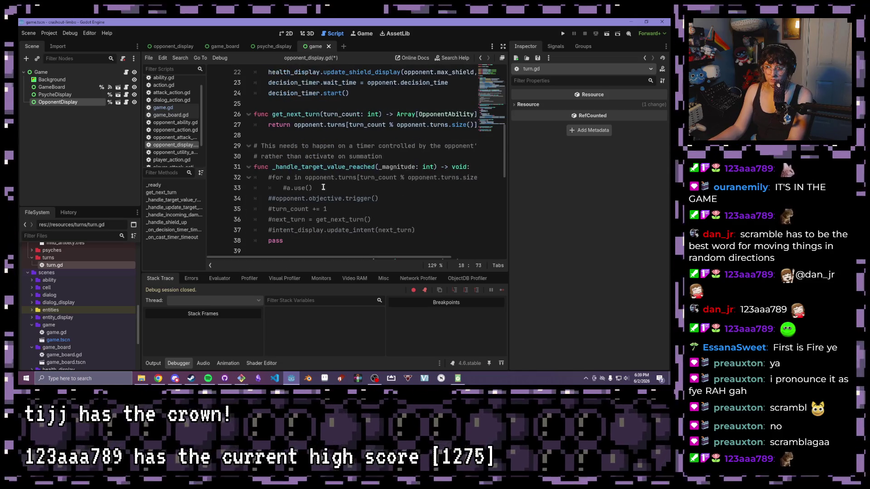
scroll(323, 187, "up", 7)
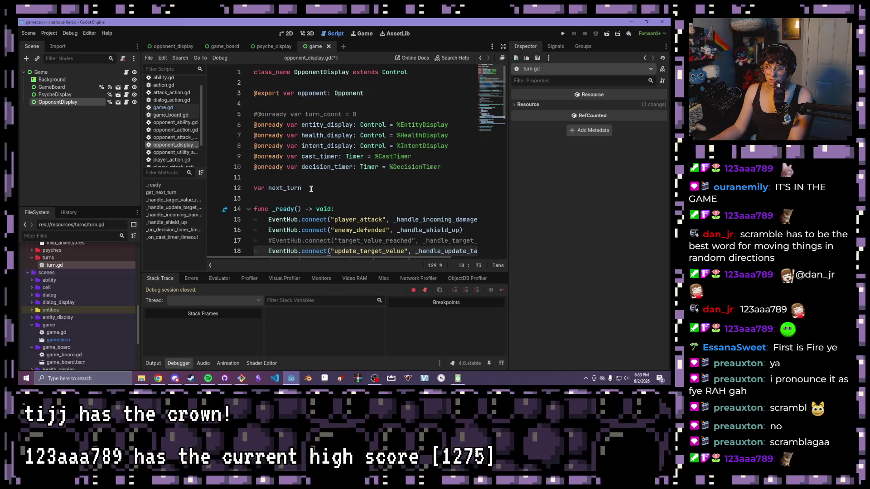
Check the next_turn declaration and the intent_display.update_intent(next_turn) call on line 19.
left_click(311, 189)
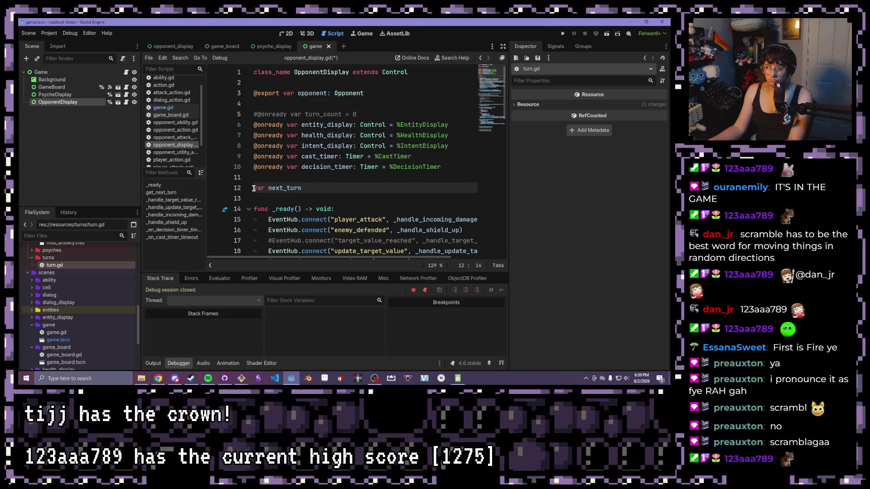
scroll(306, 188, "down", 10)
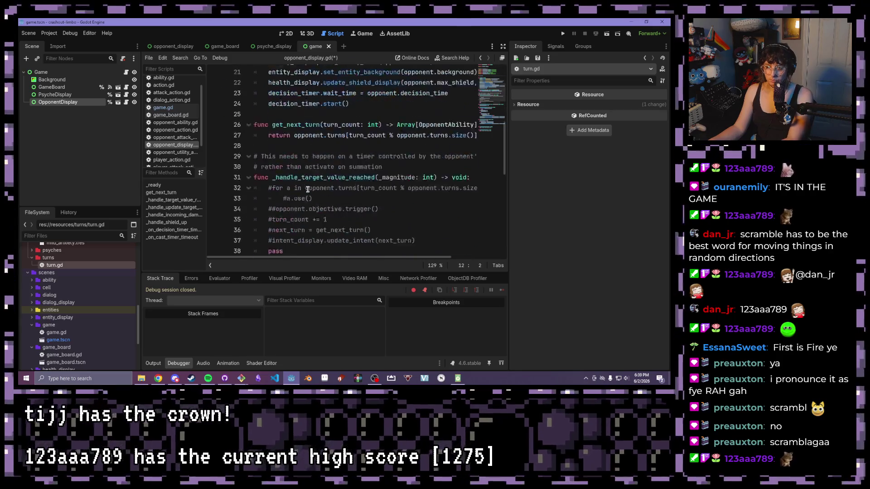
scroll(306, 195, "down", 2)
scroll(306, 199, "down", 3)
scroll(306, 200, "up", 11)
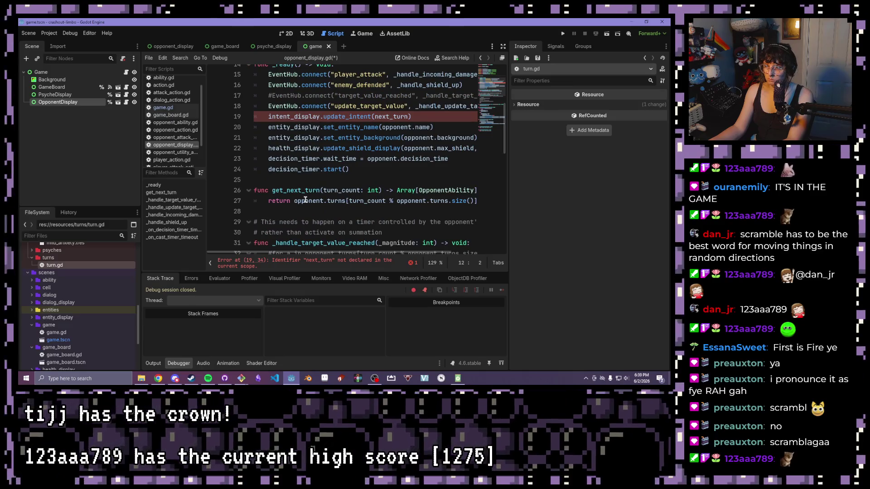
scroll(306, 199, "up", 1)
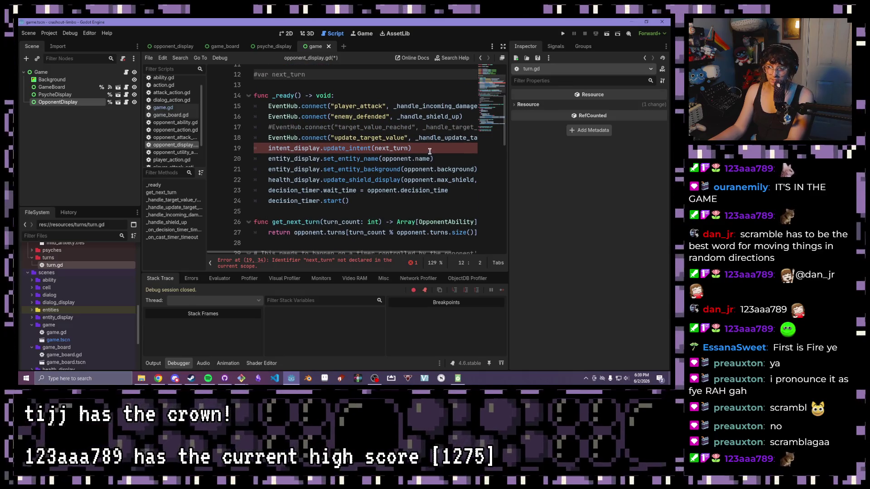
left_click(427, 150)
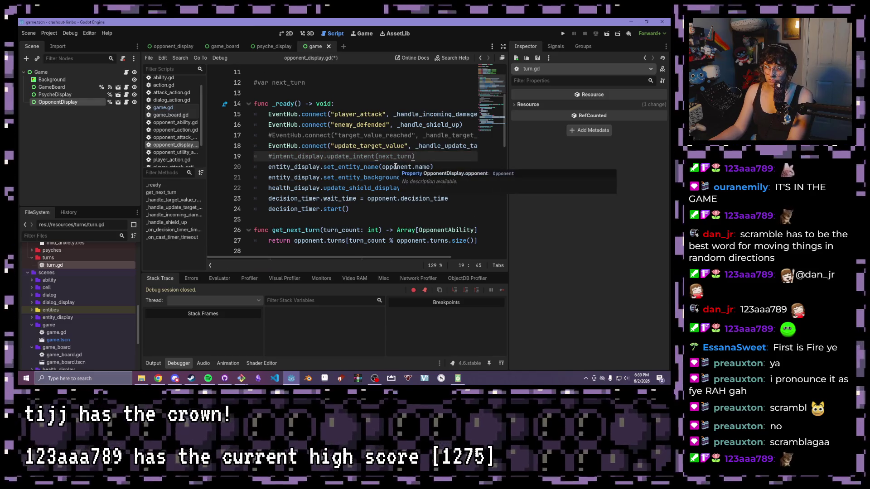
scroll(395, 167, "down", 3)
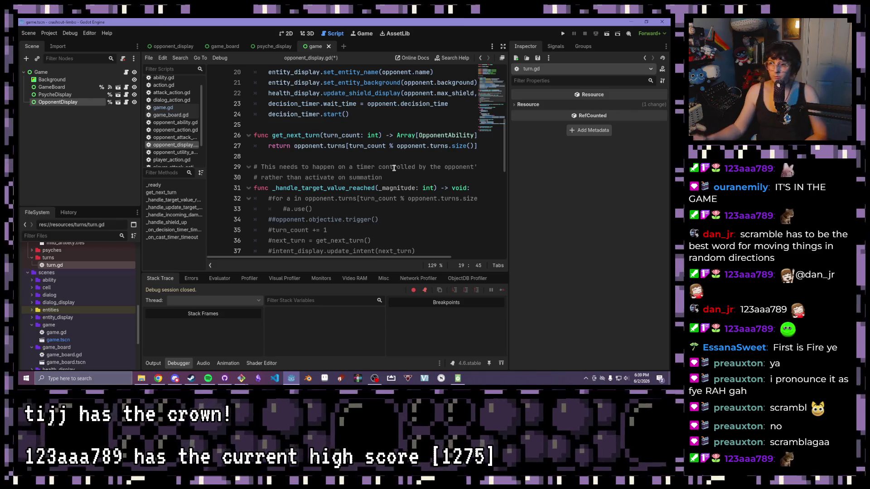
scroll(392, 166, "down", 2)
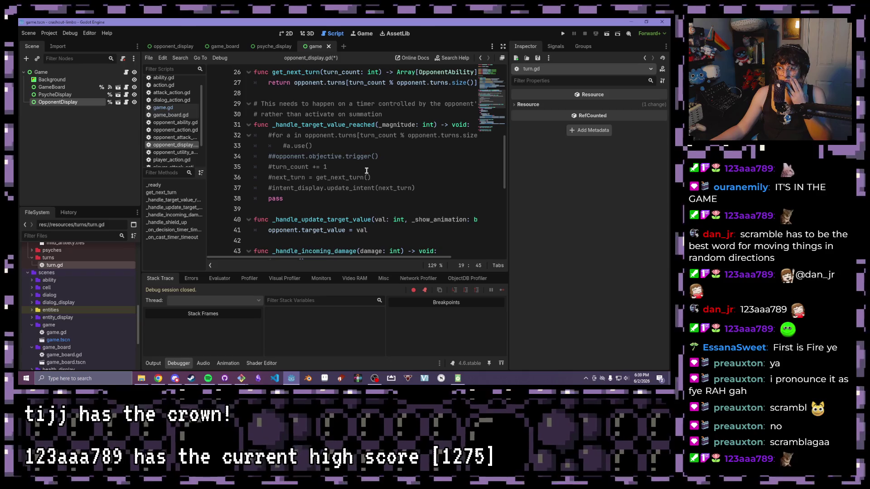
Insert a blank line after the turn_count = 0 declaration in game.gd.
left_click(171, 109)
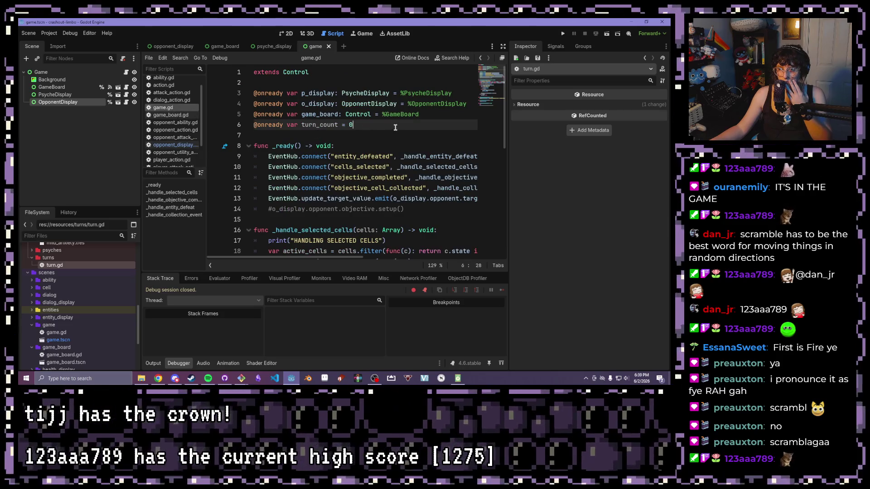
key("Return")
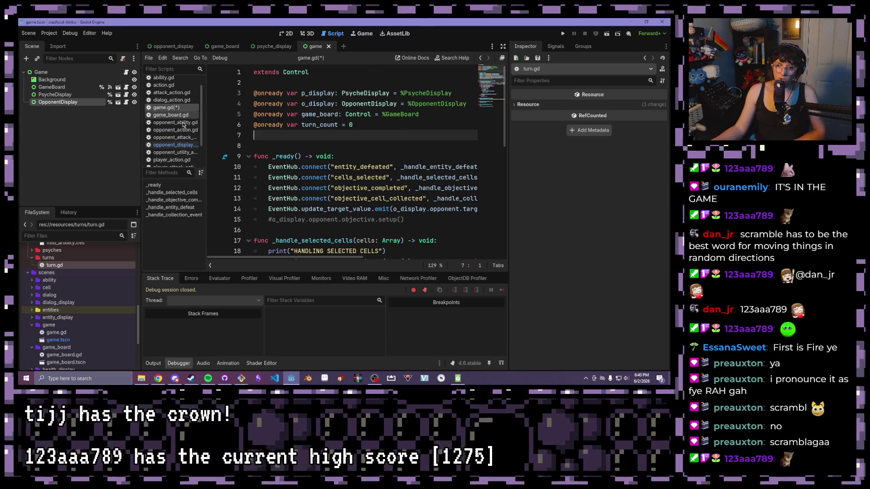
left_click(180, 58)
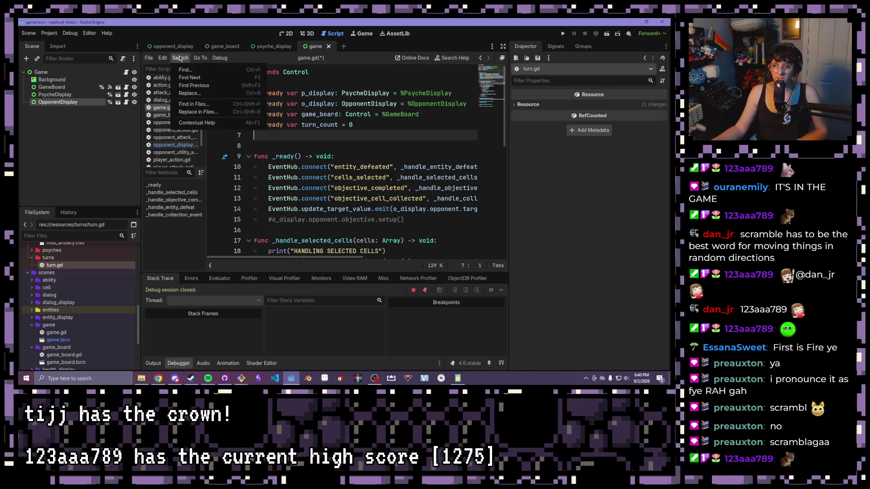
Search all project scripts for next_turn and jump to the line 19 match in opponent_display.gd.
left_click(195, 117)
type("next_t")
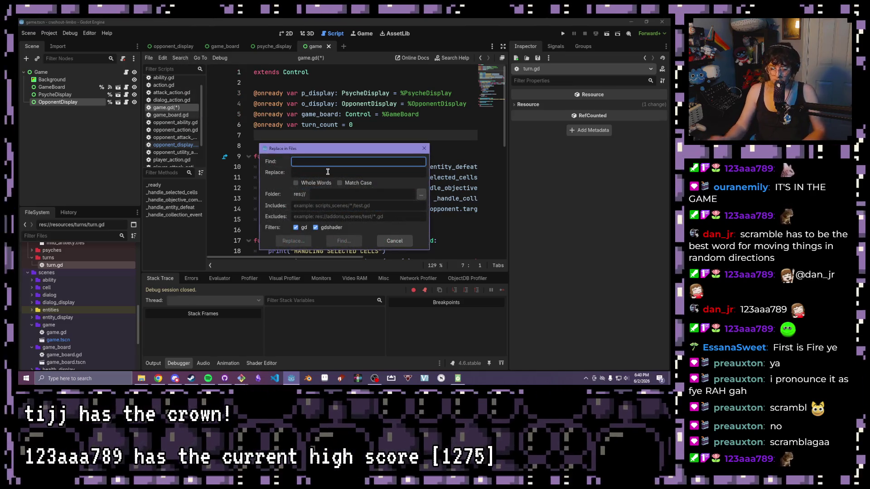
type("urn")
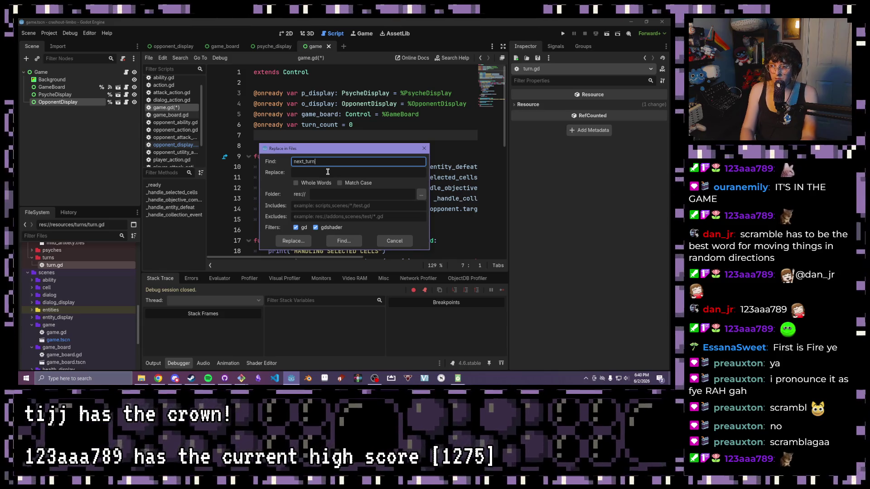
left_click(353, 245)
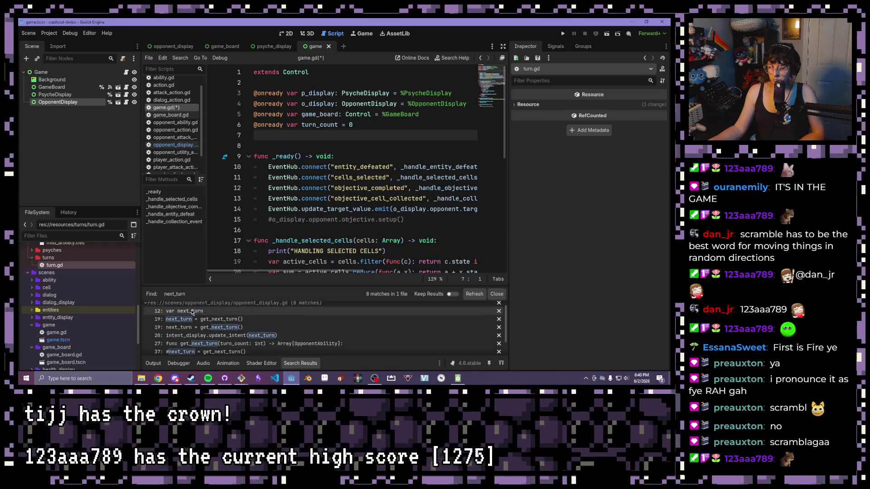
left_click(172, 328)
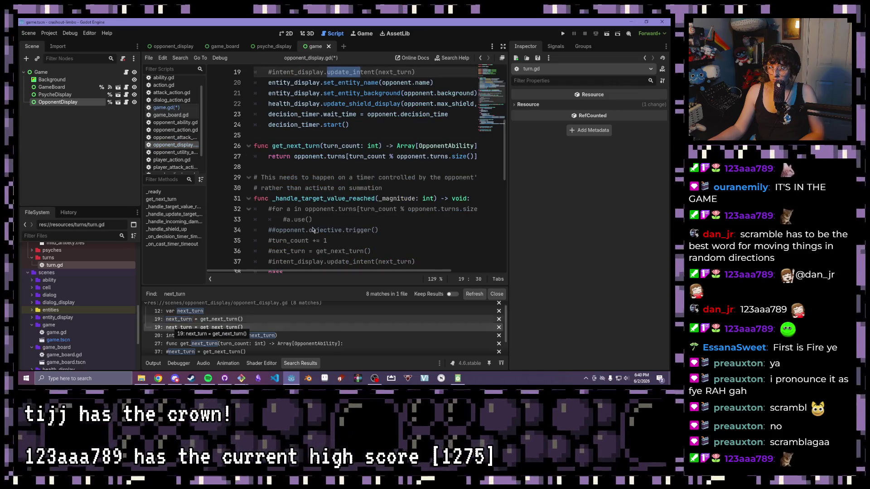
scroll(381, 167, "up", 3)
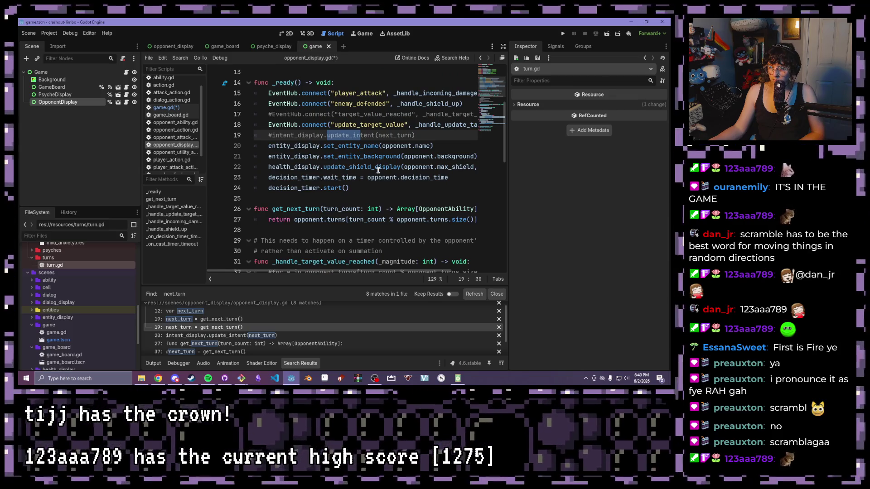
scroll(211, 308, "down", 1)
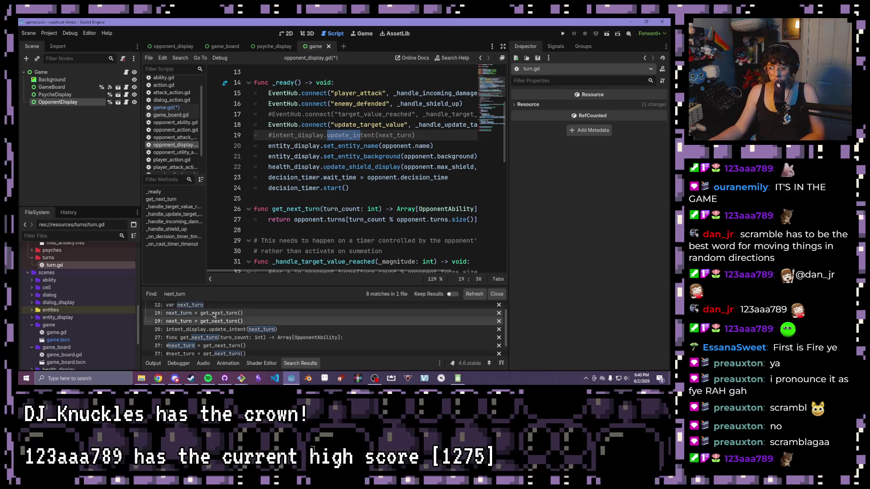
scroll(211, 325, "down", 3)
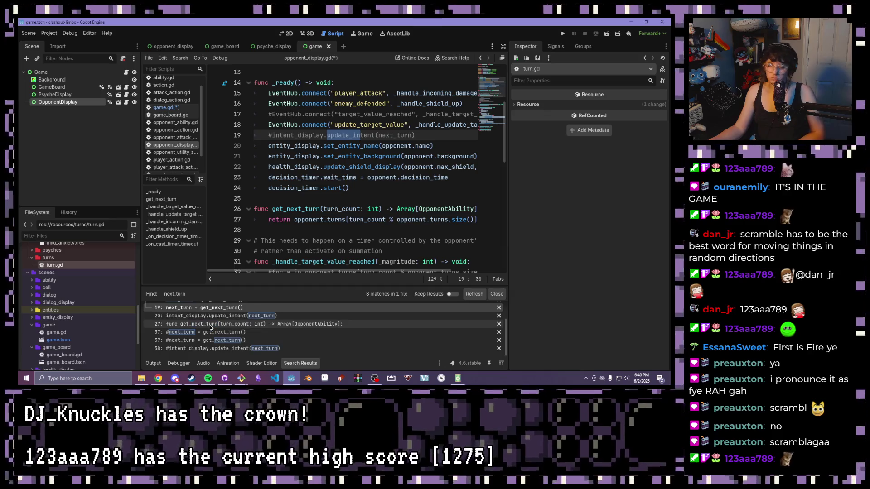
scroll(301, 200, "up", 4)
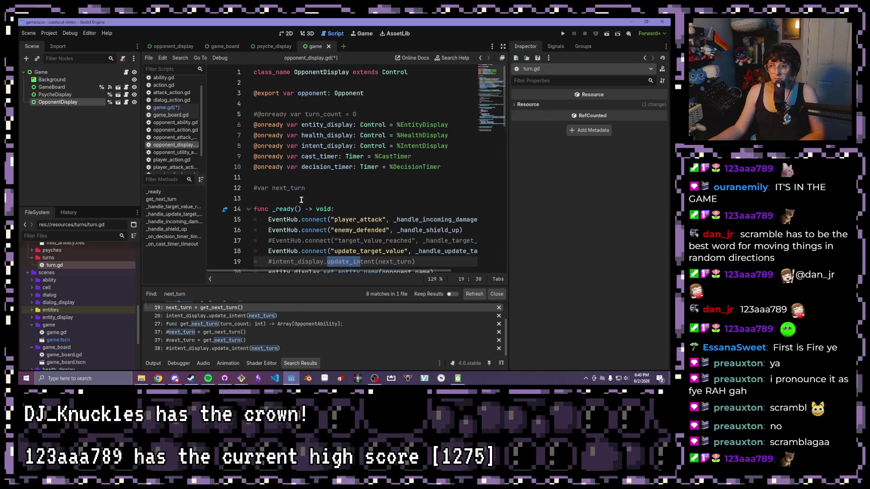
Uncomment 'var next_turn' and delete the commented update_intent(next_turn) line from _ready.
left_click(334, 186)
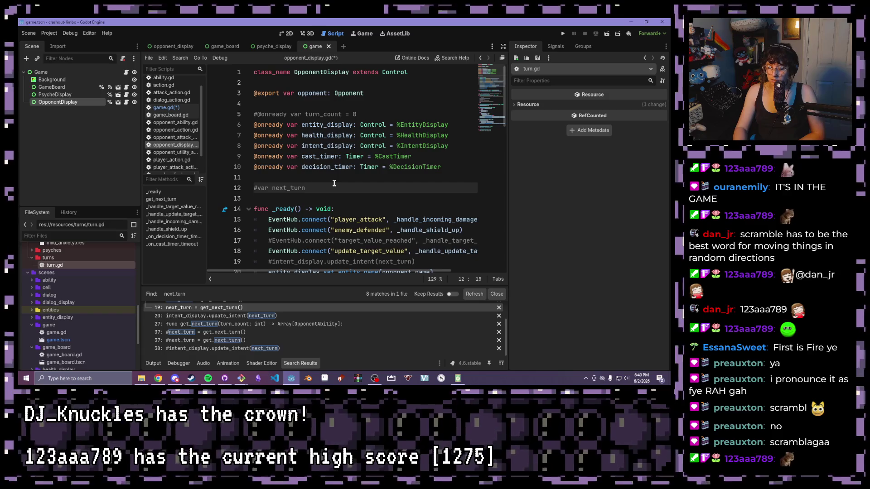
key("ctrl+k")
scroll(316, 159, "down", 2)
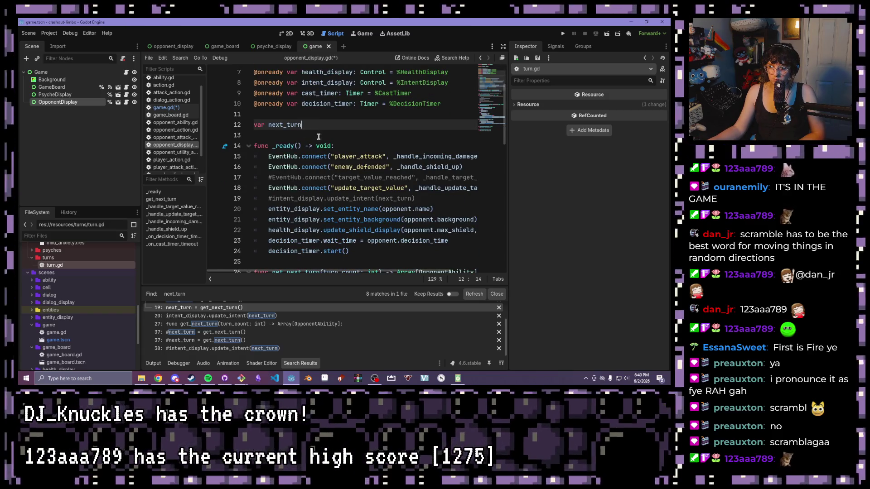
scroll(318, 137, "down", 3)
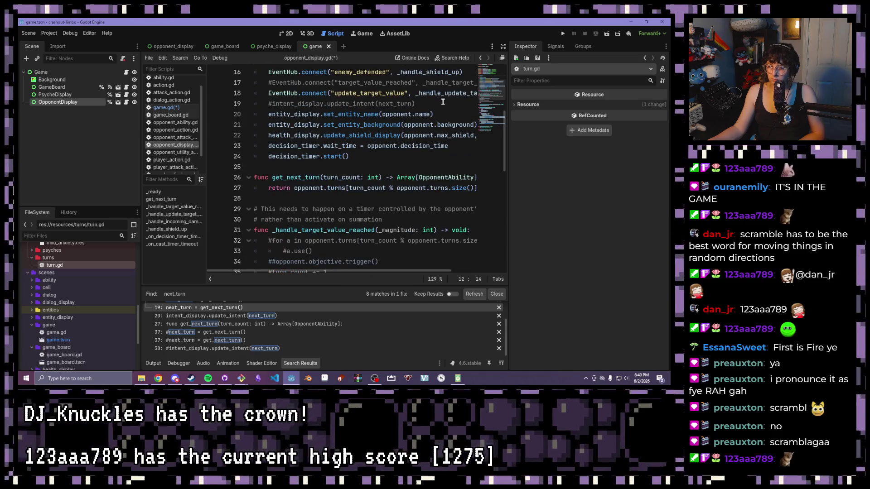
left_click_drag(442, 103, 255, 104)
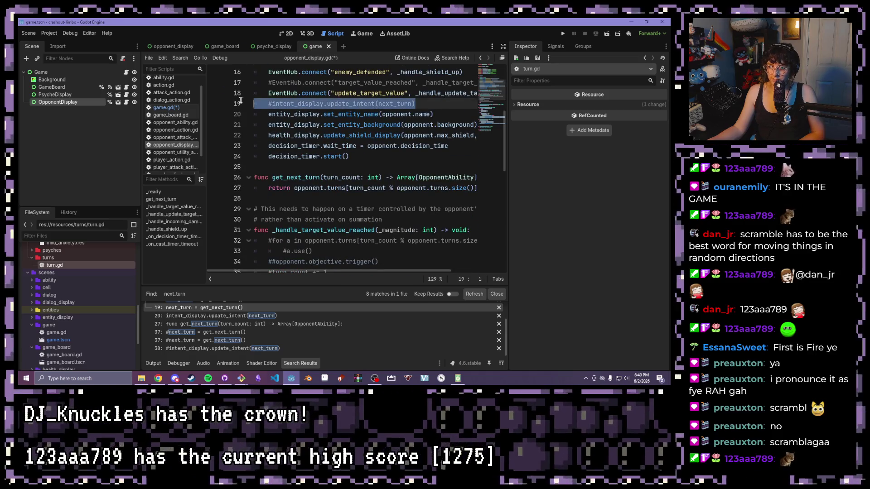
scroll(259, 116, "up", 2)
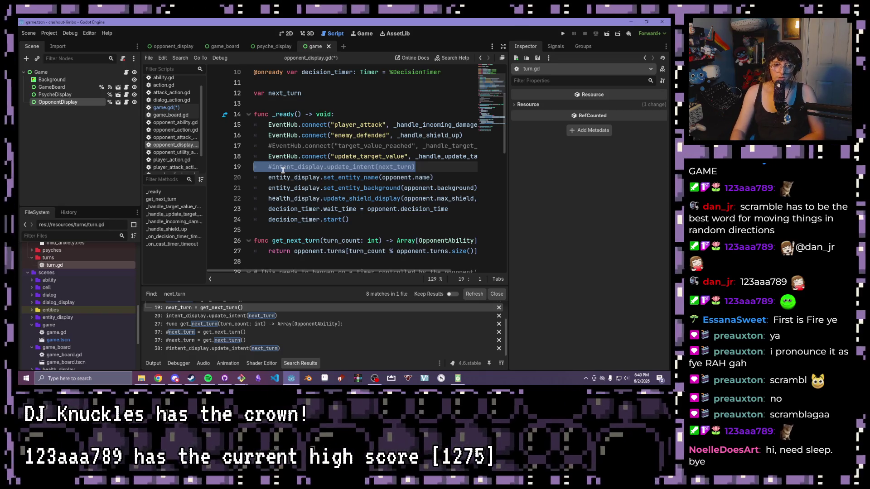
key("BackSpace")
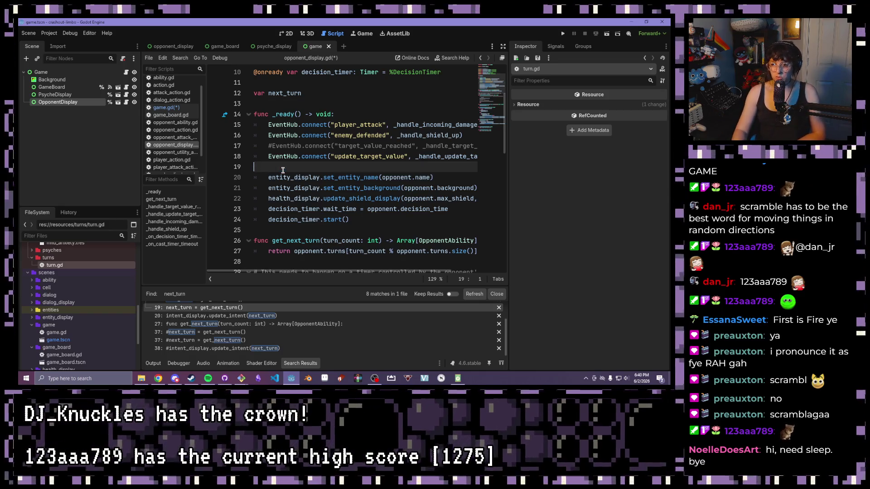
key("BackSpace")
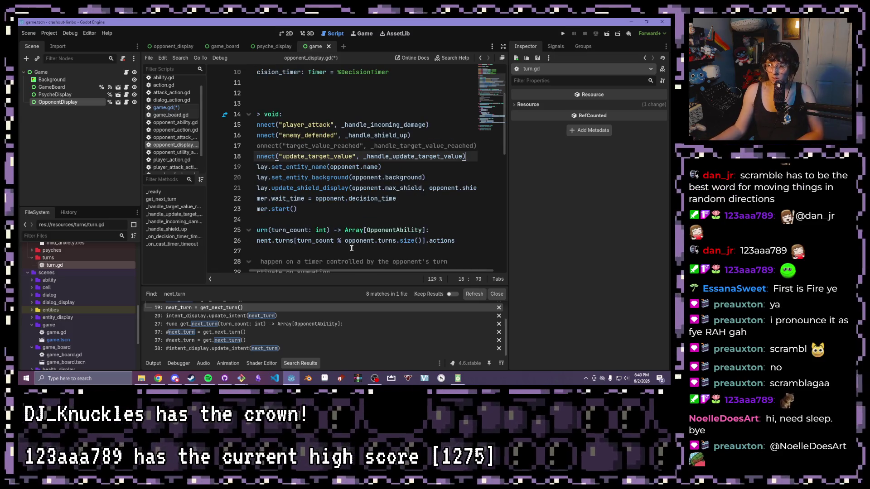
Review get_next_turn's return line and the restored next_turn declaration on line 12.
scroll(352, 270, "left", 3)
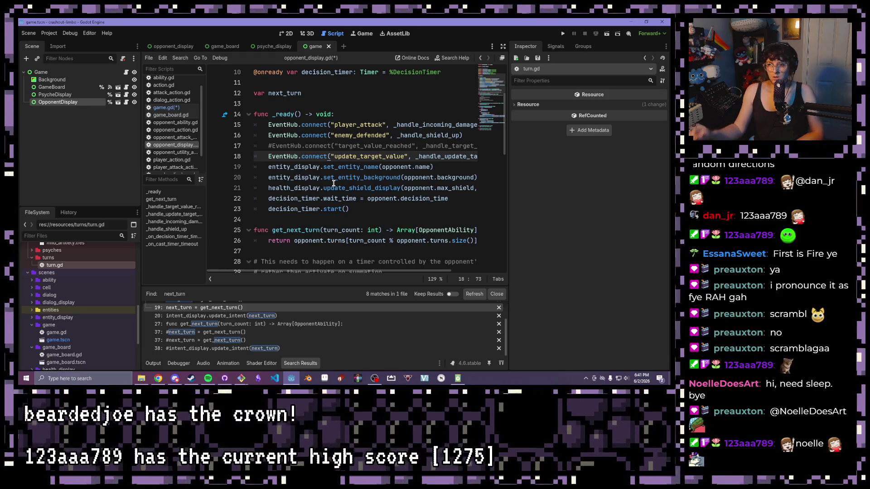
scroll(308, 206, "down", 1)
left_click(296, 209)
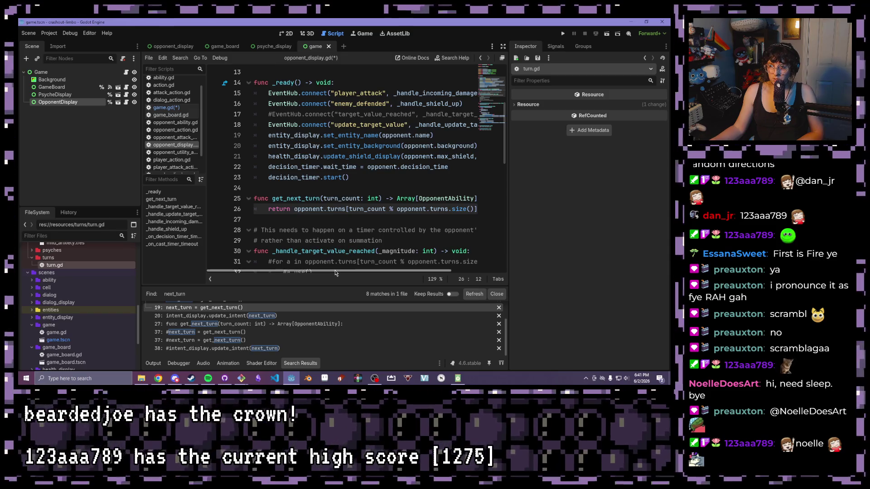
scroll(313, 245, "up", 1)
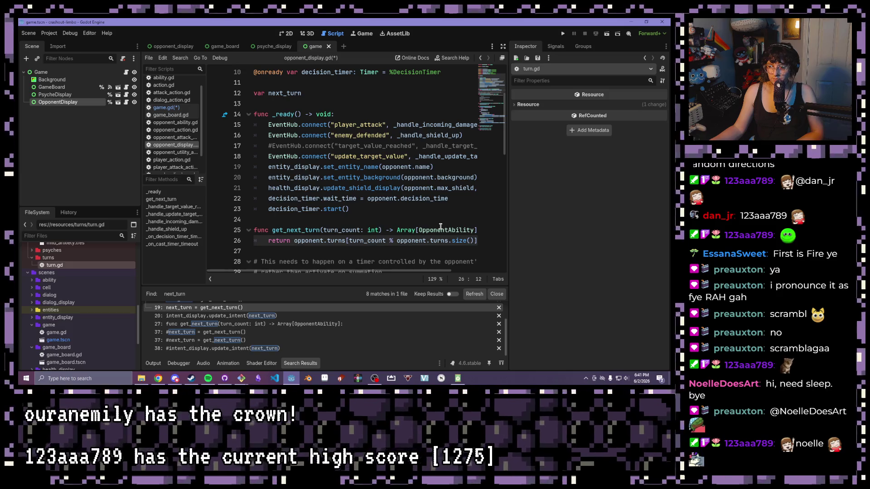
left_click(309, 94)
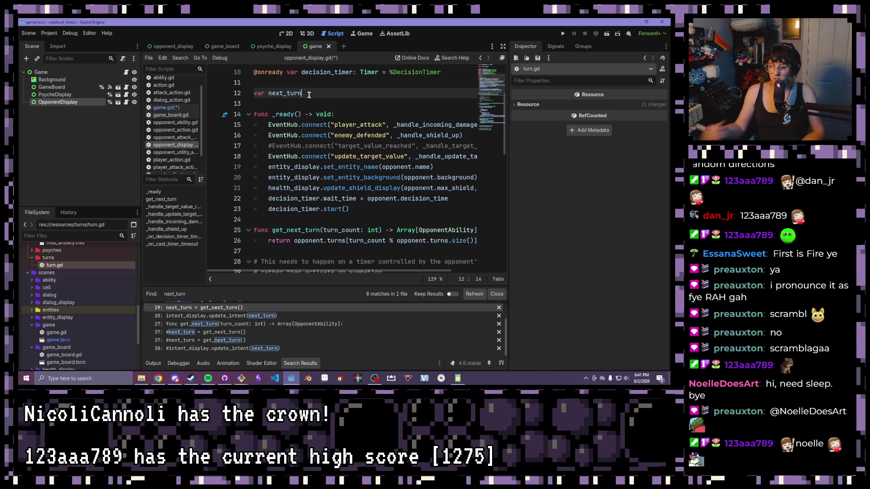
mouse_move(414, 268)
left_mouse_down()
mouse_move(456, 270)
mouse_move(426, 275)
left_mouse_up()
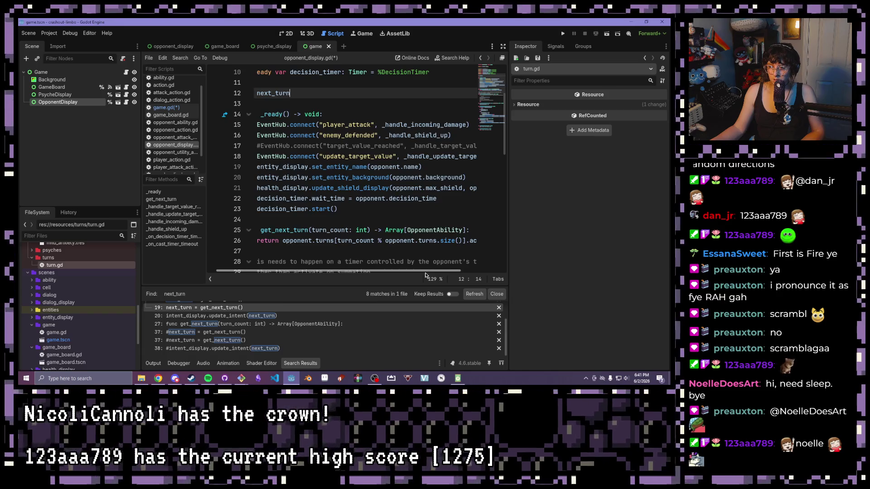
left_click_drag(426, 275, 451, 279)
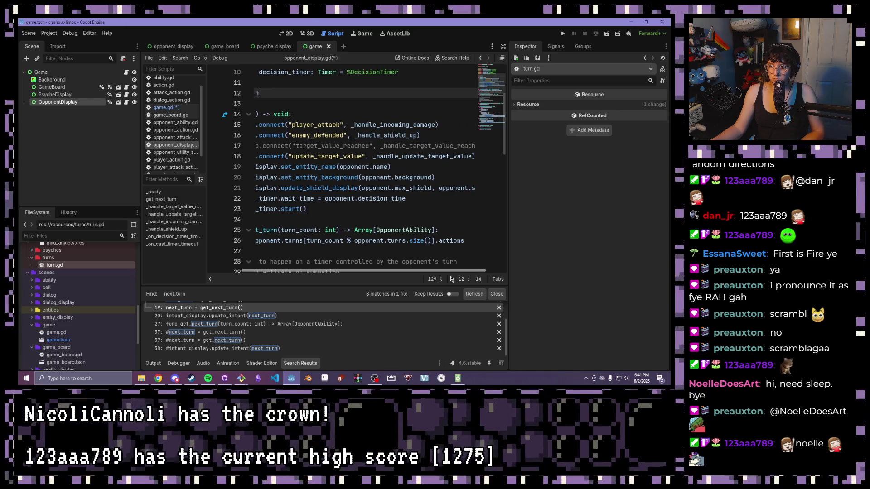
left_click_drag(451, 278, 412, 272)
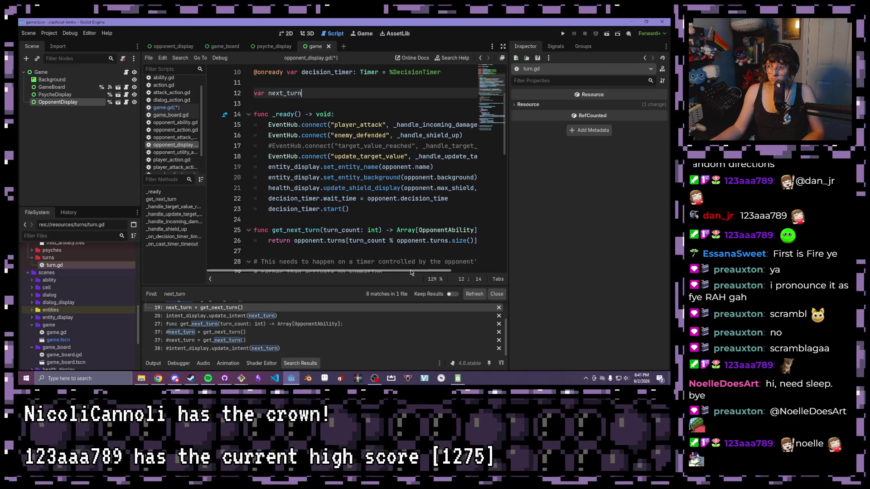